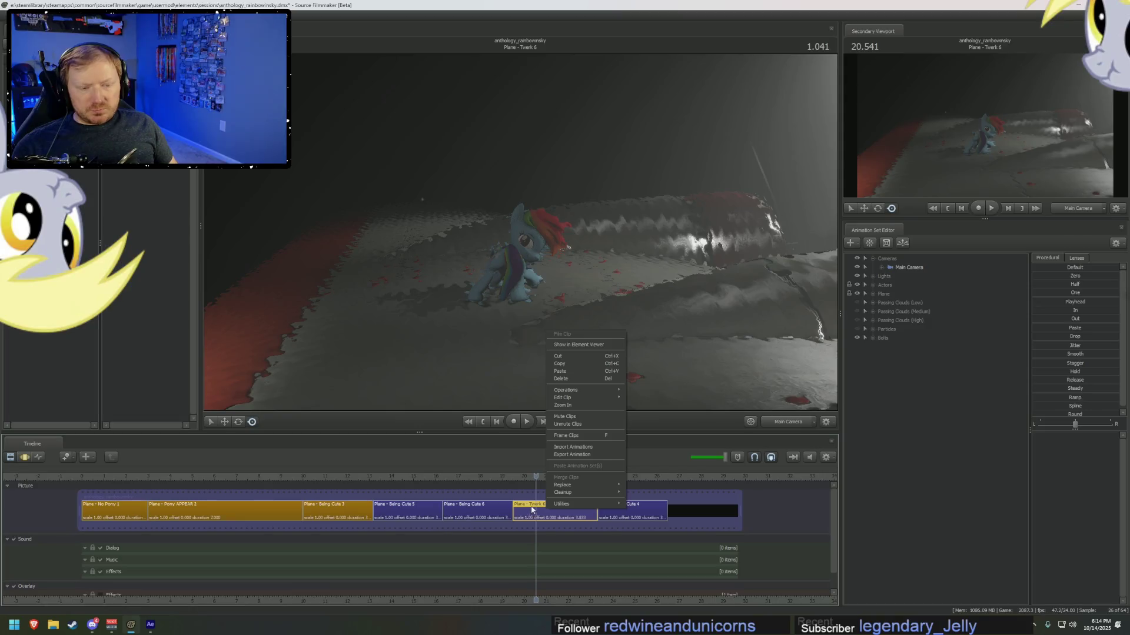
# - Give the Plane - Twerk 6 clip a custom colour with red set to 150
pyautogui.moveTo(569, 397)
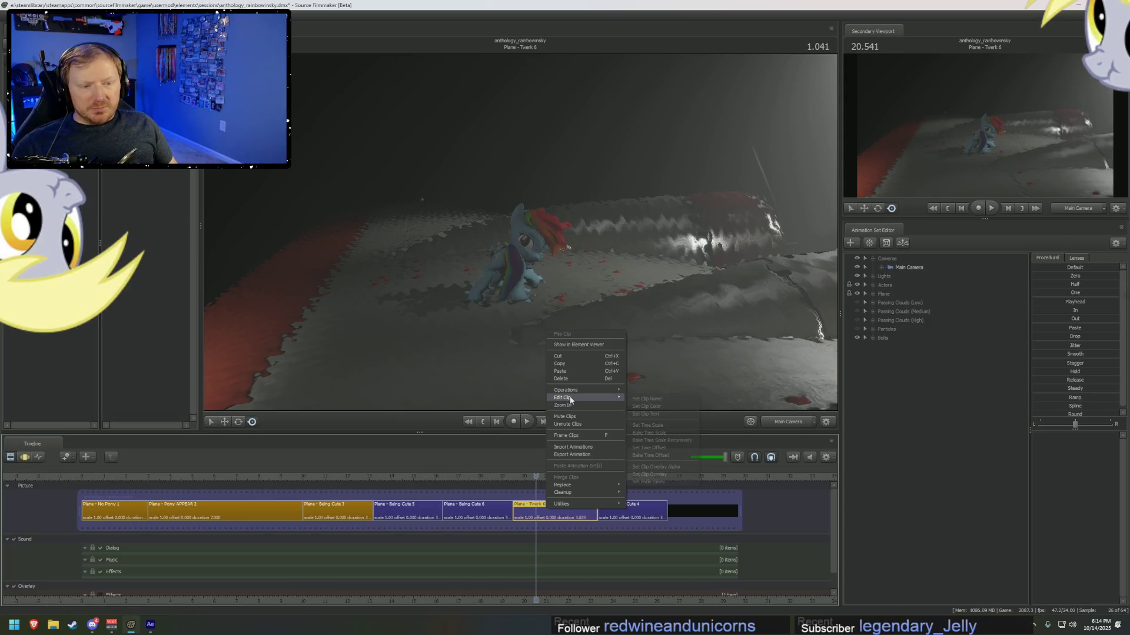
pyautogui.click(659, 407)
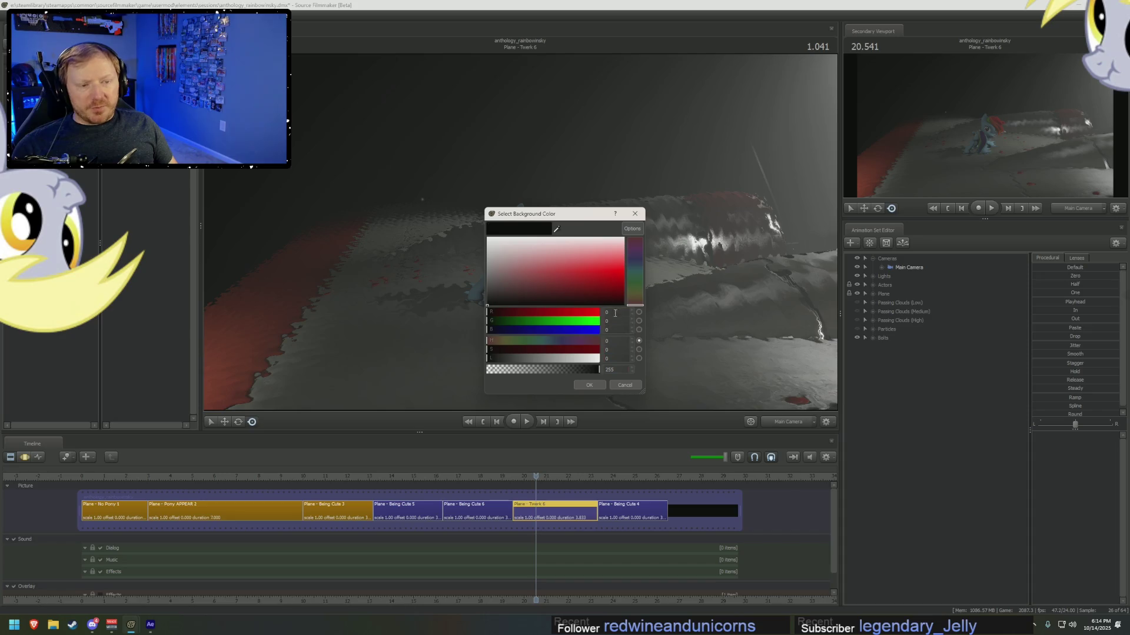
pyautogui.write('0')
pyautogui.press('Tab')
pyautogui.write('1')
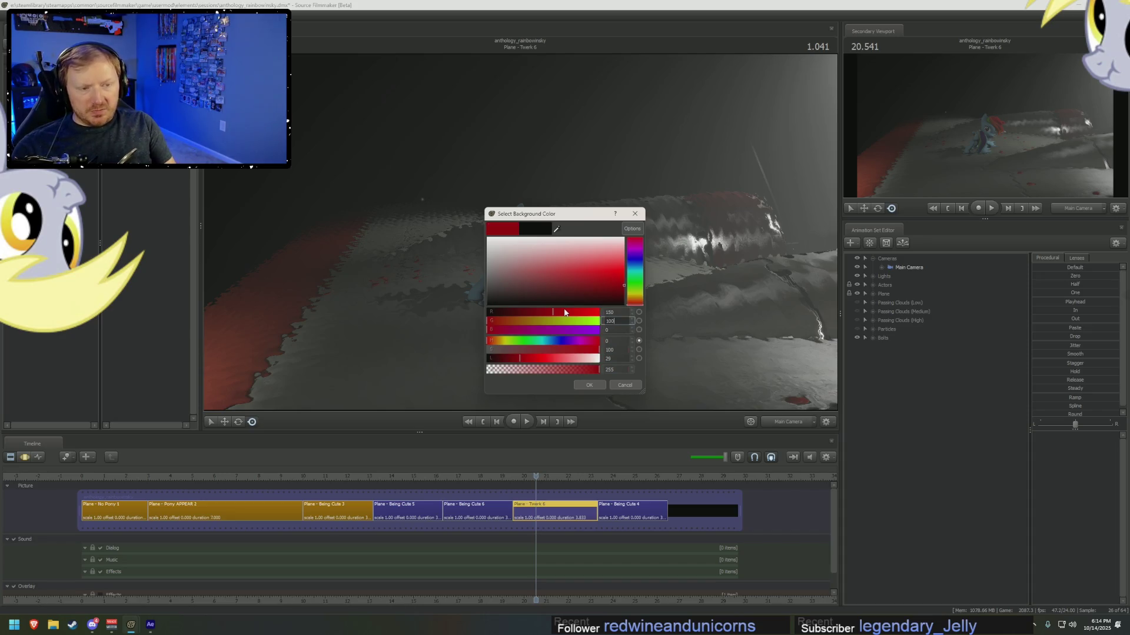
pyautogui.press('Return')
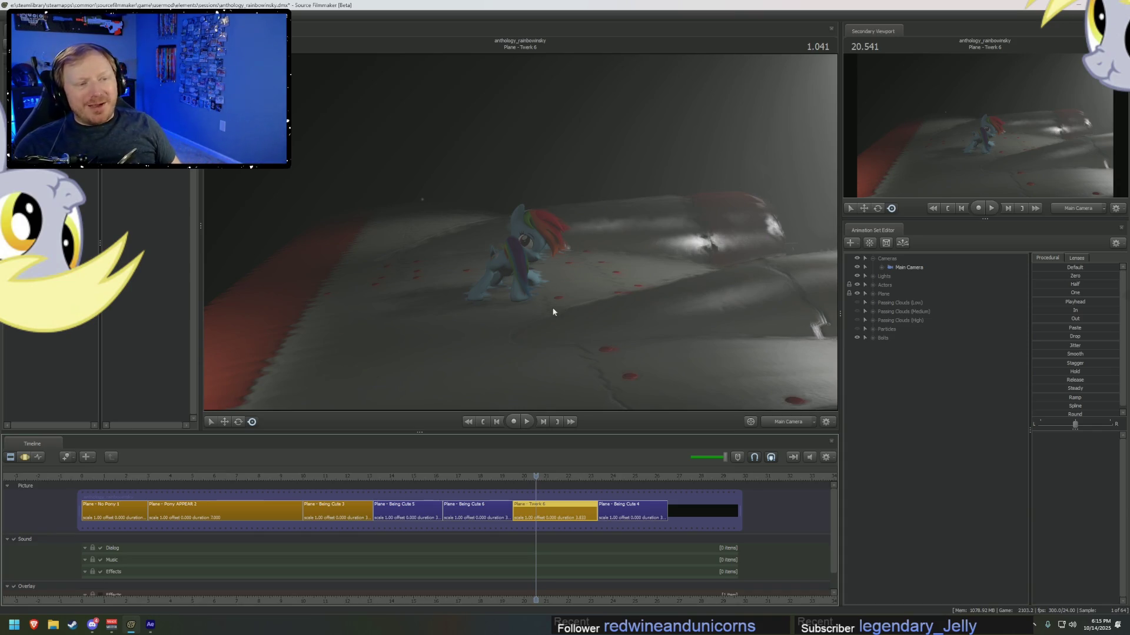
# - Scrub through the Twerk 6 and Being Cute 5 shots, then check the After Effects close-up face frame
pyautogui.moveTo(535, 476); pyautogui.dragTo(612, 478)
pyautogui.moveTo(508, 476)
pyautogui.mouseDown()
pyautogui.moveTo(323, 477)
pyautogui.moveTo(622, 505)
pyautogui.mouseUp()
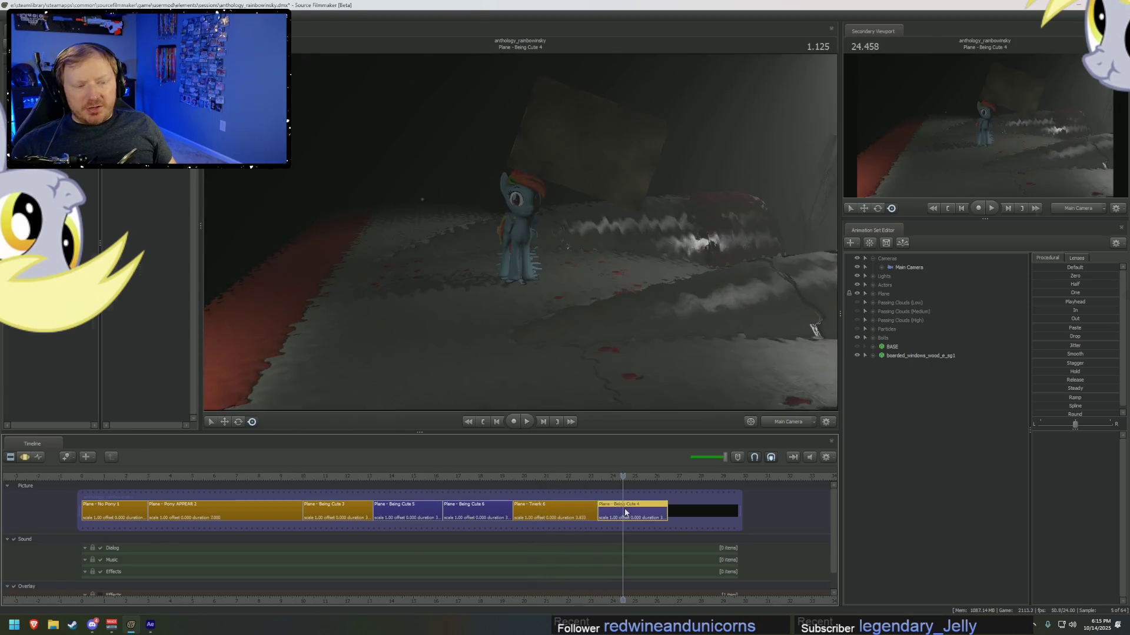
pyautogui.hotkey('alt', 'Tab')
pyautogui.moveTo(774, 337)
pyautogui.mouseDown()
pyautogui.moveTo(833, 330)
pyautogui.moveTo(791, 332)
pyautogui.mouseUp()
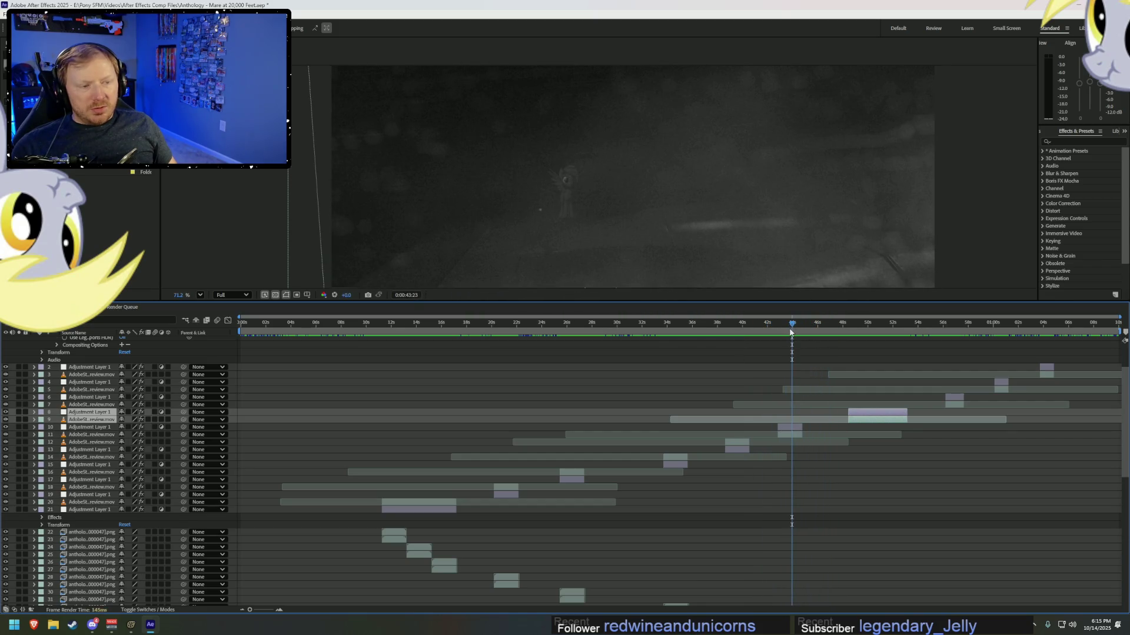
# - Back in Source Filmmaker, move the playhead into the Being Cute 3 clip
pyautogui.hotkey('alt', 'Tab')
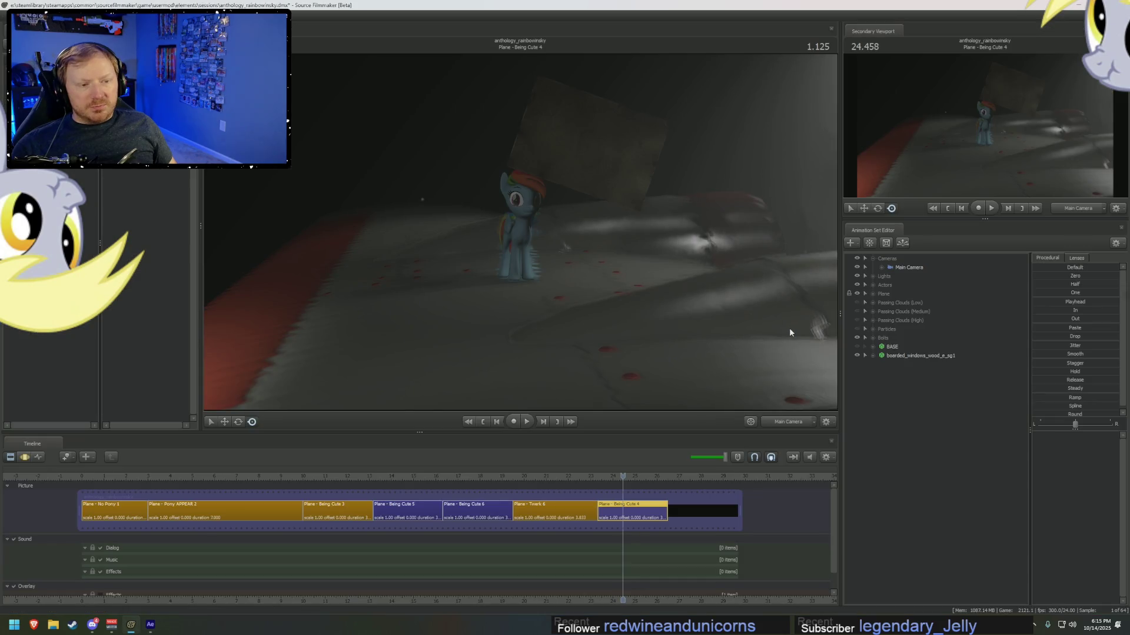
pyautogui.moveTo(650, 600); pyautogui.dragTo(556, 600)
pyautogui.moveTo(528, 476); pyautogui.dragTo(109, 477)
pyautogui.click(239, 509)
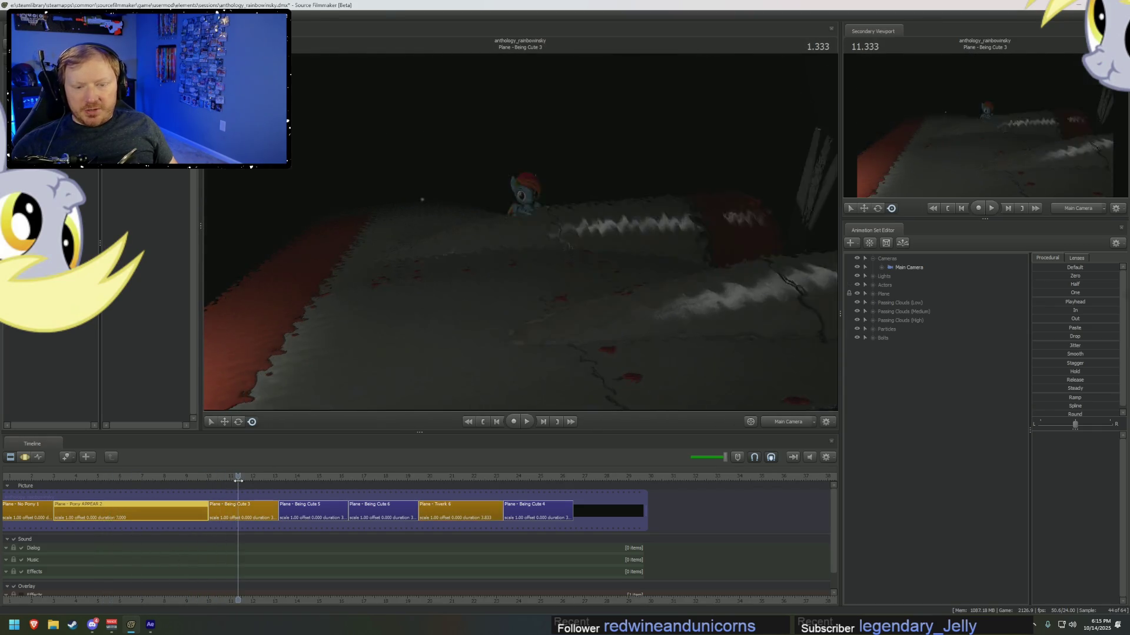
# - Rename the Being Cute 3 clip to Plane - Being Cute
pyautogui.rightClick(246, 512)
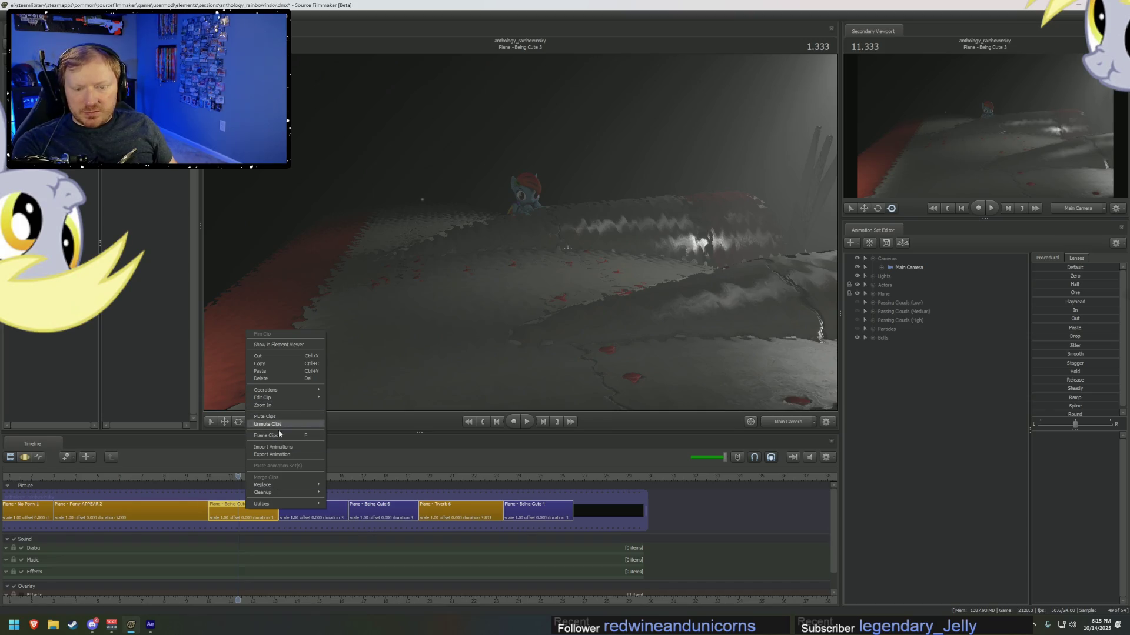
pyautogui.moveTo(283, 401)
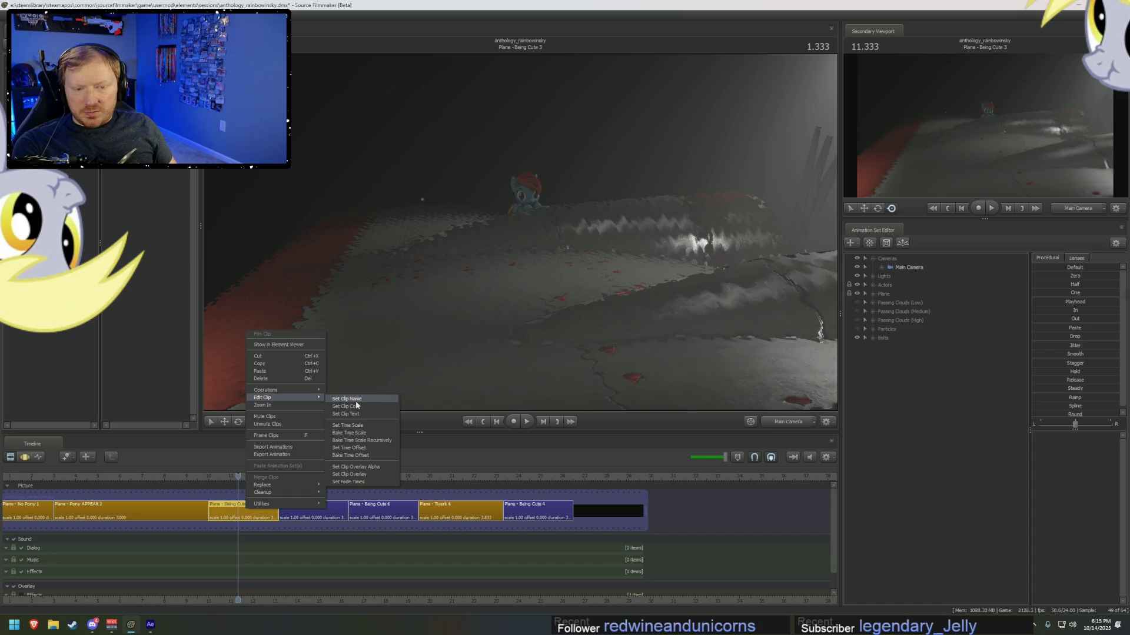
pyautogui.click(356, 398)
pyautogui.click(611, 282)
pyautogui.press('BackSpace')
pyautogui.press('BackSpace')
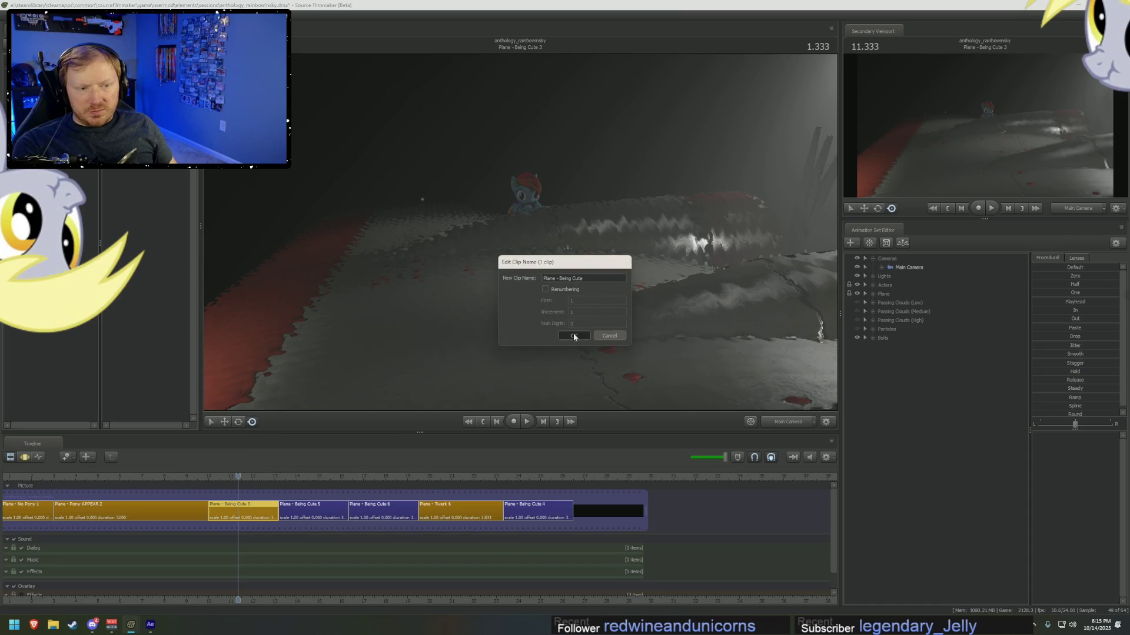
pyautogui.click(573, 335)
# - Rename the Twerk 6 clip to Plane - Twerk
pyautogui.moveTo(307, 478)
pyautogui.mouseDown()
pyautogui.moveTo(366, 493)
pyautogui.moveTo(462, 493)
pyautogui.mouseUp()
pyautogui.rightClick(462, 515)
pyautogui.click(443, 514)
pyautogui.rightClick(443, 513)
pyautogui.moveTo(482, 398)
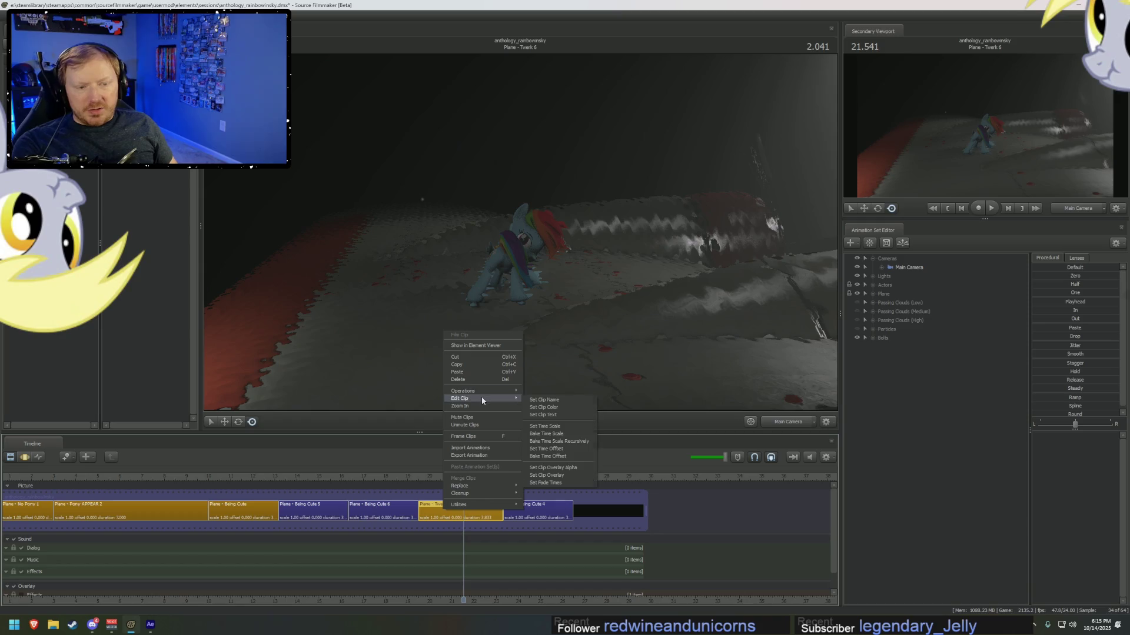
pyautogui.click(550, 399)
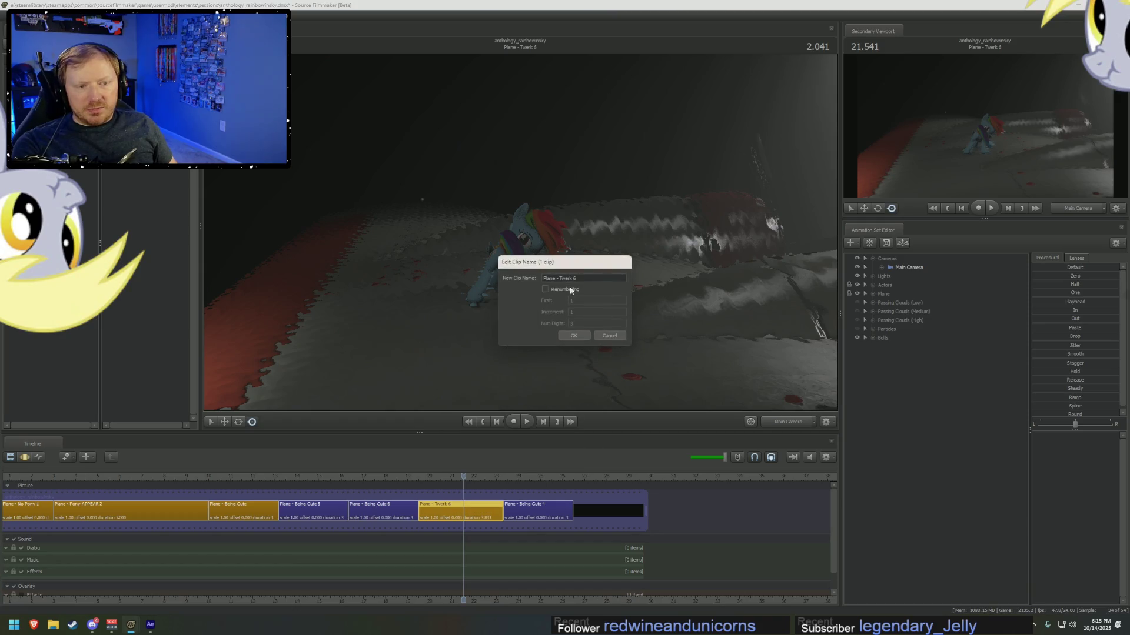
pyautogui.click(575, 336)
# - Rename the Being Cute 4 clip to Plane - Applejack Appears and scrub into that shot
pyautogui.click(526, 511)
pyautogui.rightClick(526, 511)
pyautogui.moveTo(562, 401)
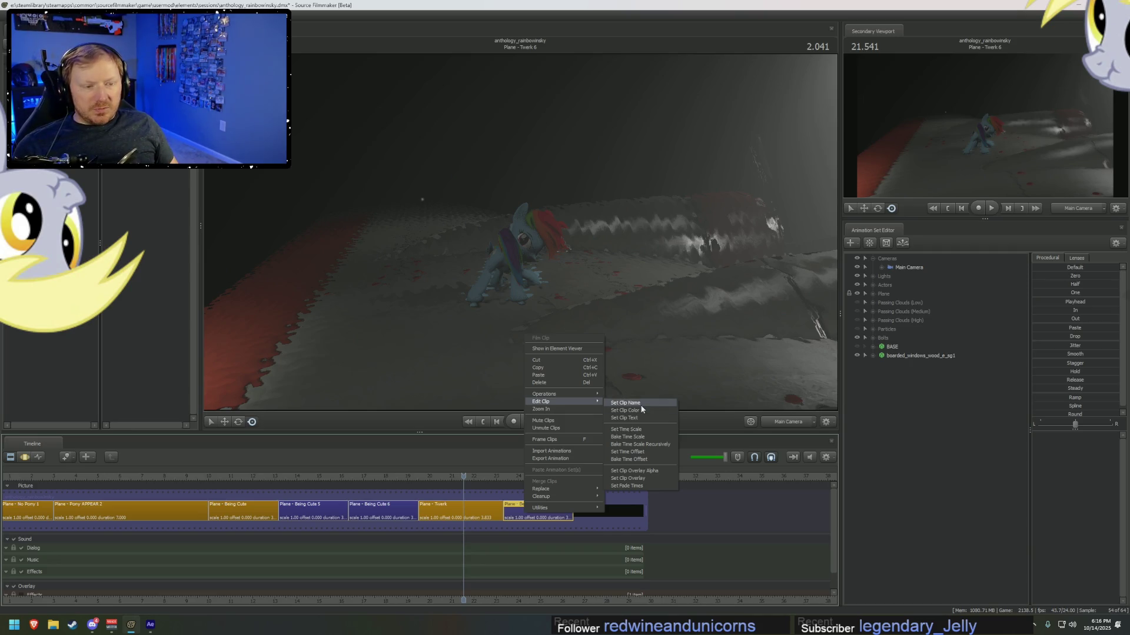
pyautogui.click(640, 403)
pyautogui.moveTo(592, 278); pyautogui.dragTo(559, 279)
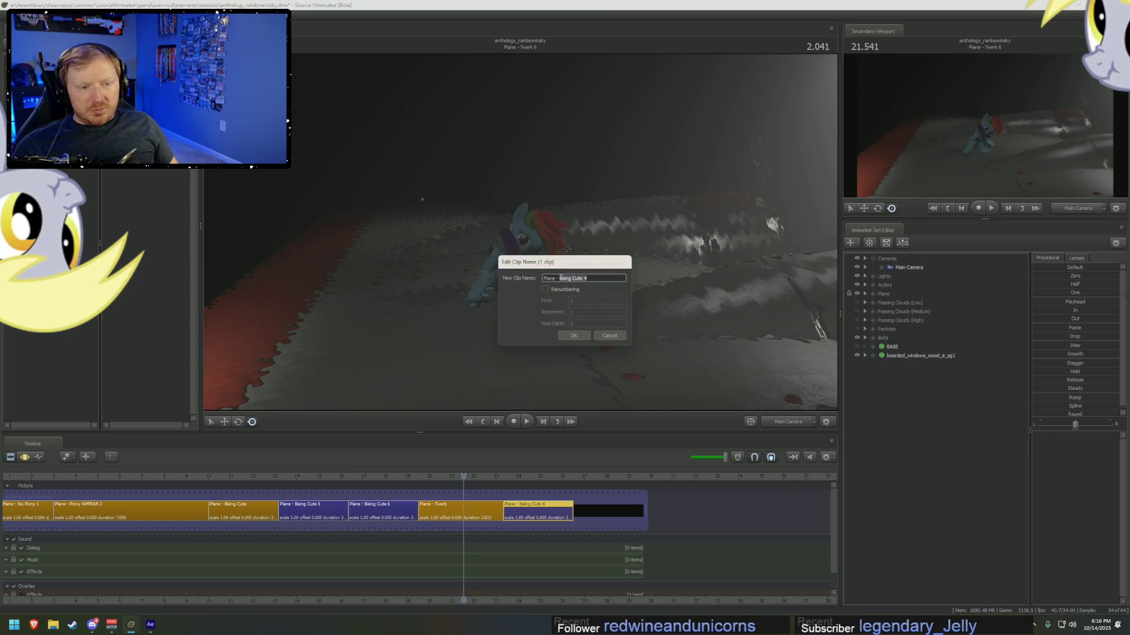
pyautogui.write('Apple')
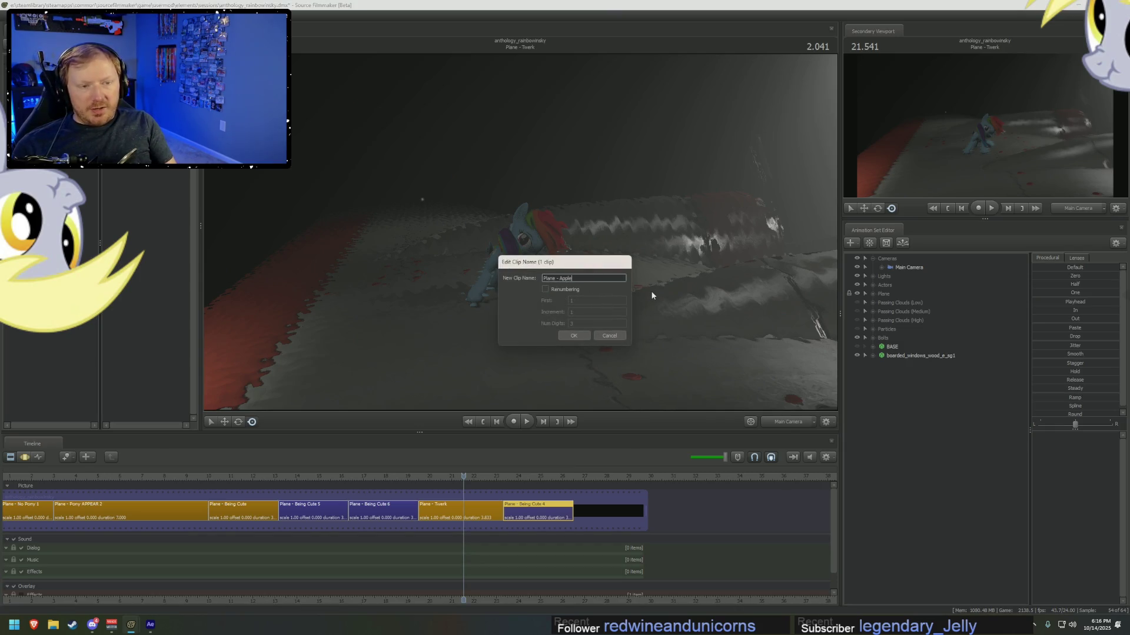
pyautogui.write('ja')
pyautogui.write('pears')
pyautogui.press('Return')
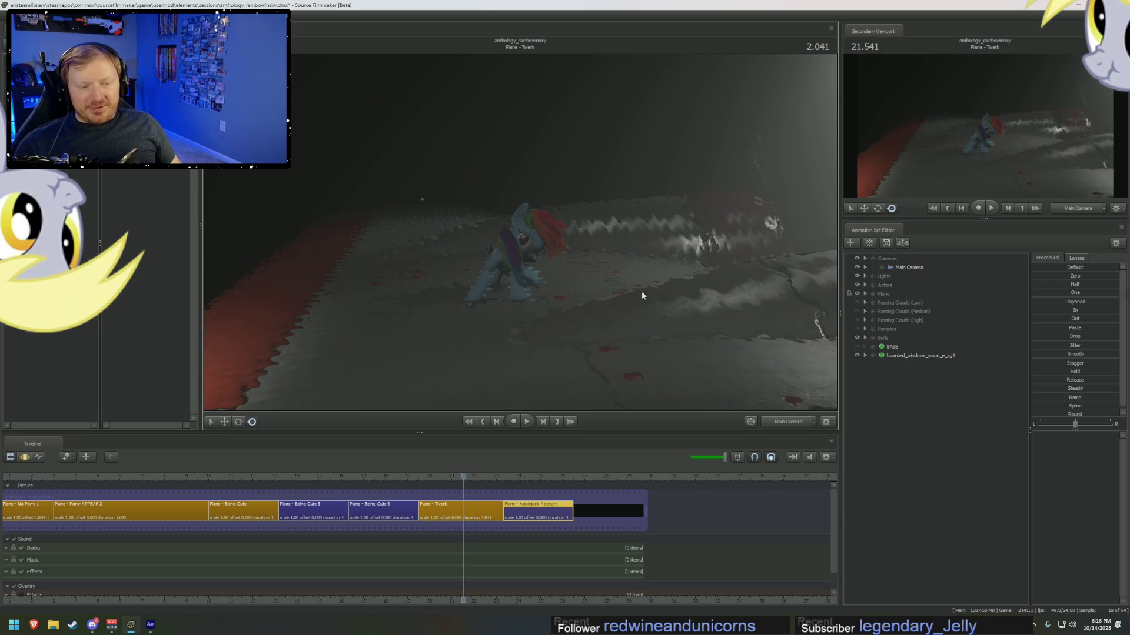
pyautogui.moveTo(544, 478)
pyautogui.mouseDown()
pyautogui.moveTo(553, 488)
pyautogui.moveTo(524, 478)
pyautogui.mouseUp()
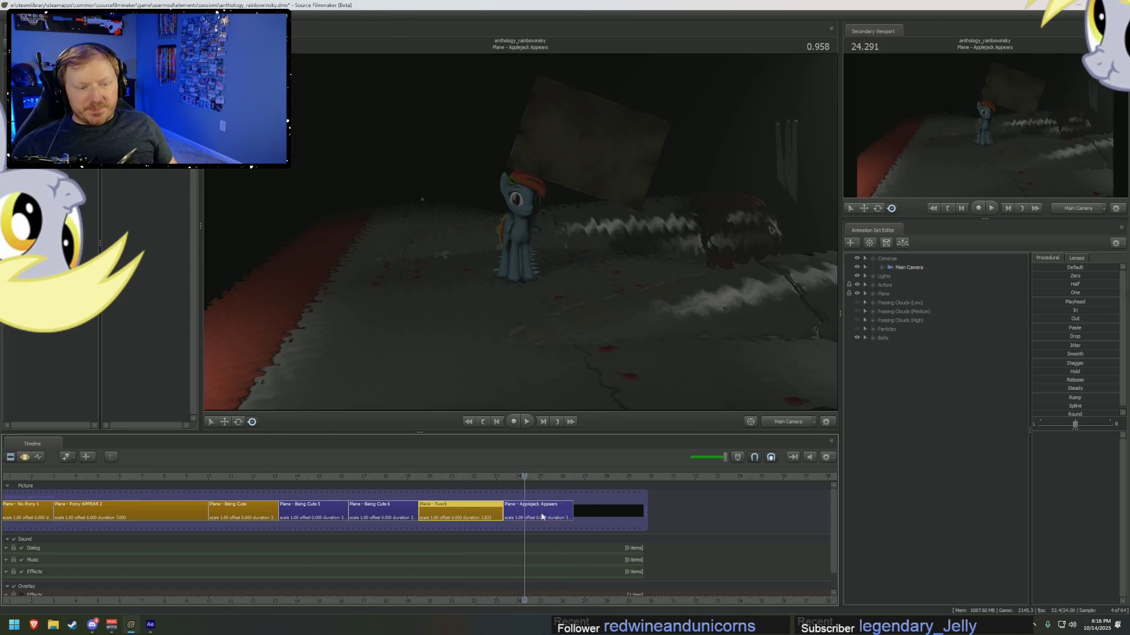
pyautogui.hotkey('alt', 'Tab')
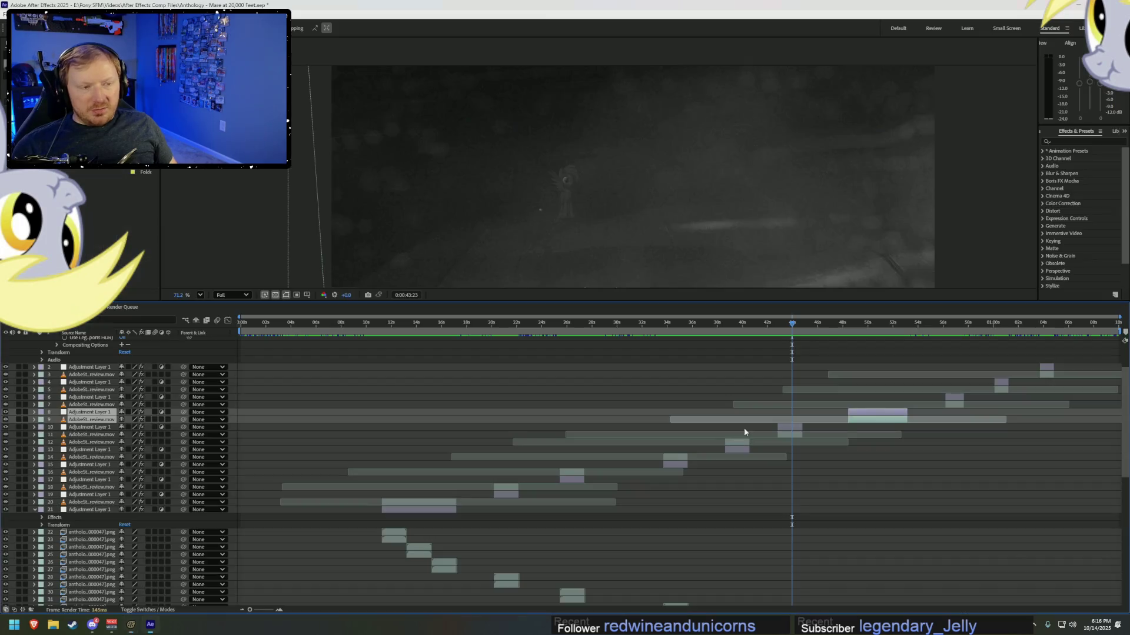
# - Scrub the After Effects comp to the man's face close-up, then return to Source Filmmaker
pyautogui.moveTo(764, 323); pyautogui.dragTo(861, 326)
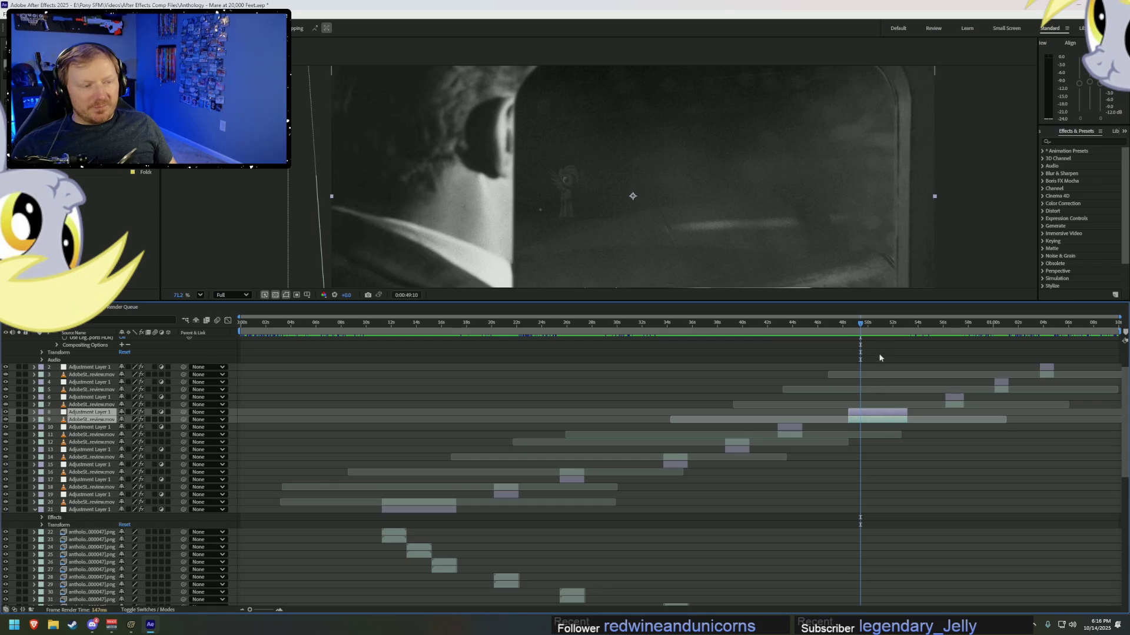
pyautogui.hotkey('alt', 'Tab')
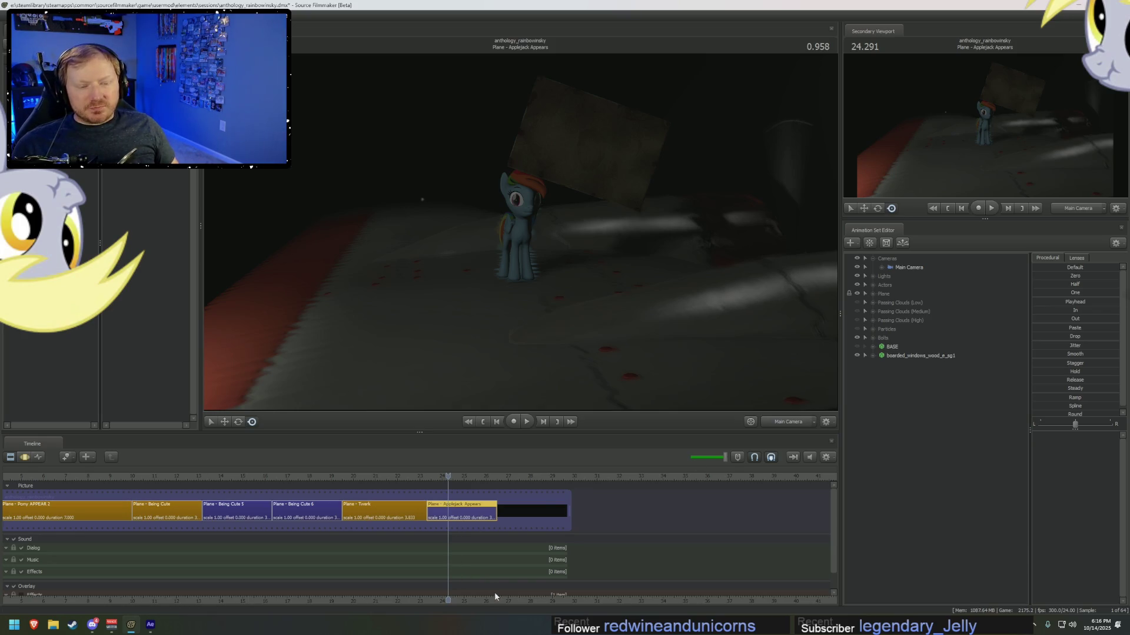
# - Turn on full viewport lighting and add revamped_applejack.mdl as a new animation set
pyautogui.rightClick(664, 300)
pyautogui.click(697, 323)
pyautogui.rightClick(926, 402)
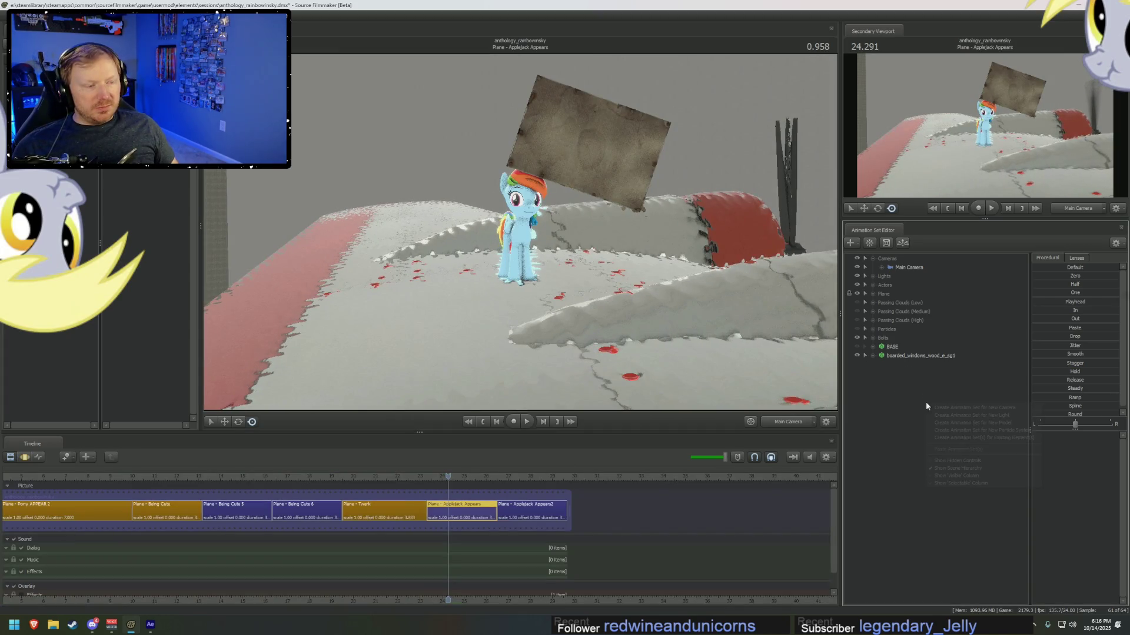
pyautogui.click(965, 422)
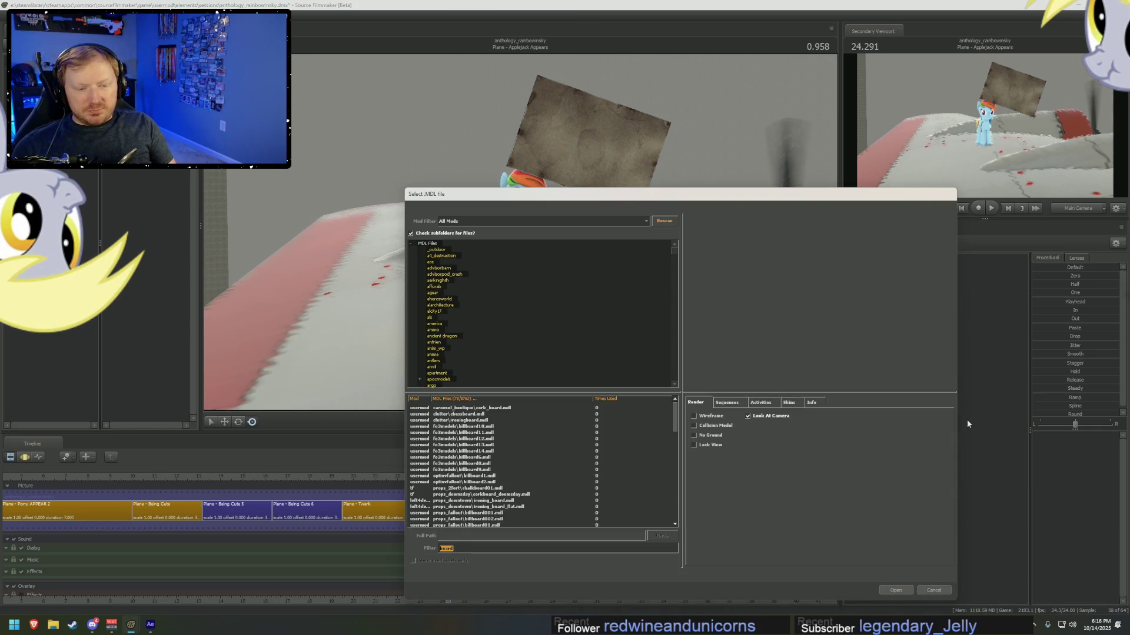
pyautogui.write('applejack')
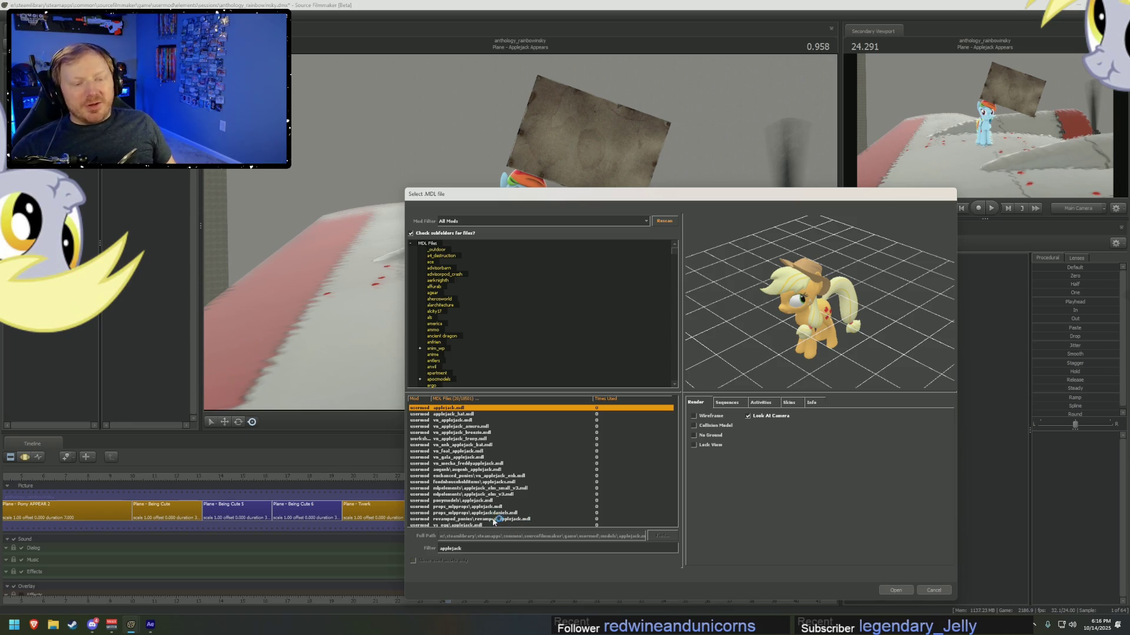
pyautogui.click(482, 520)
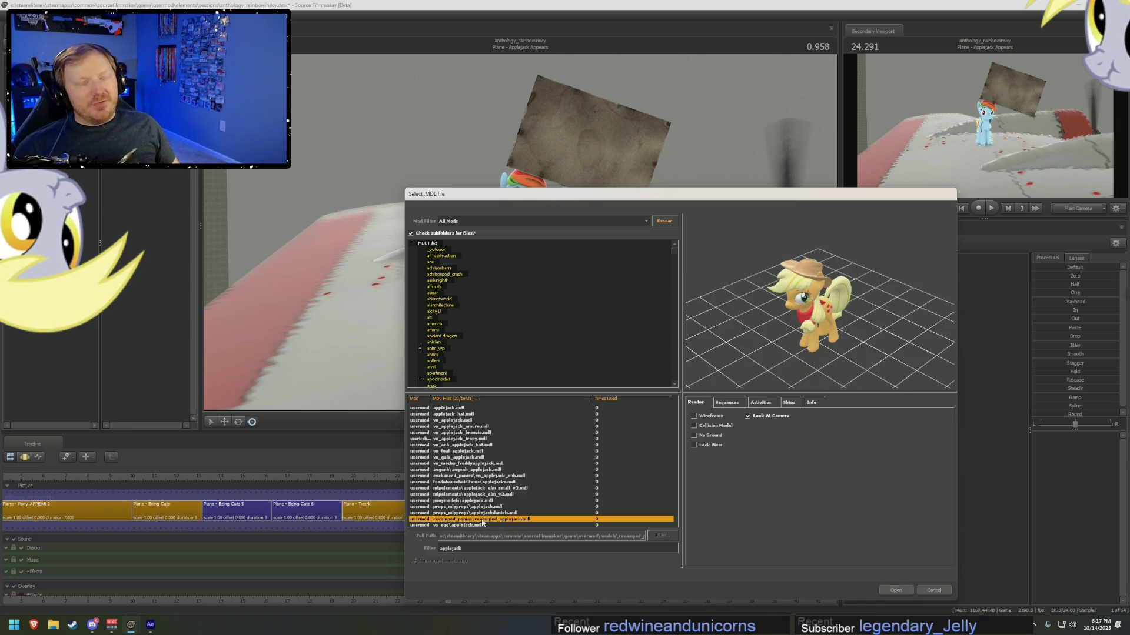
pyautogui.click(895, 590)
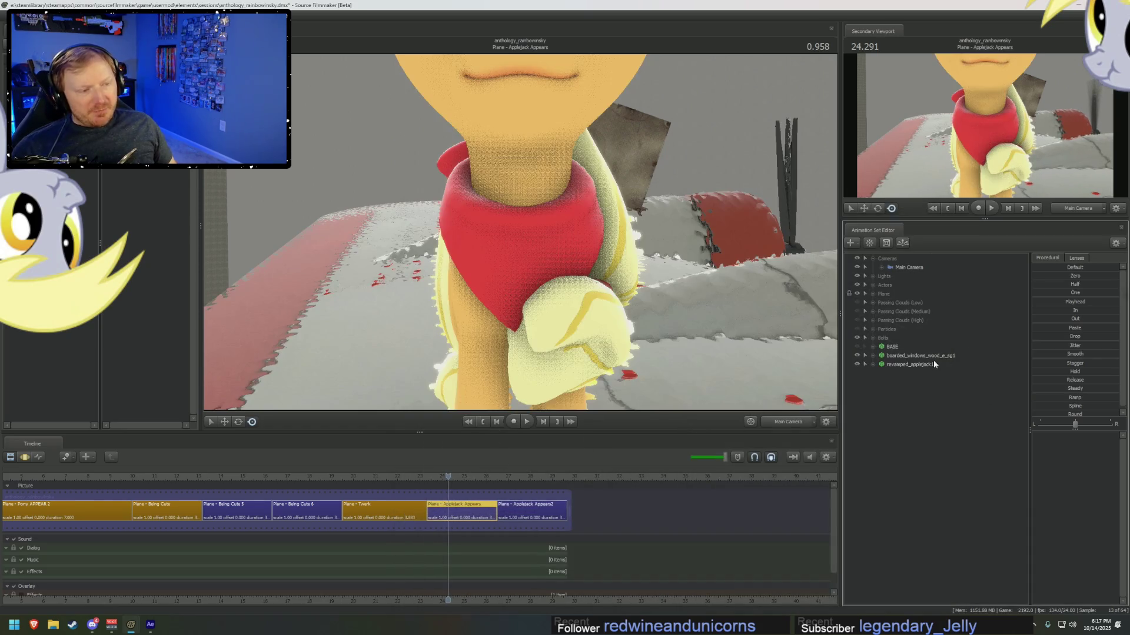
# - Rename the revamped_applejack1 animation set to Applejack
pyautogui.rightClick(931, 366)
pyautogui.click(947, 368)
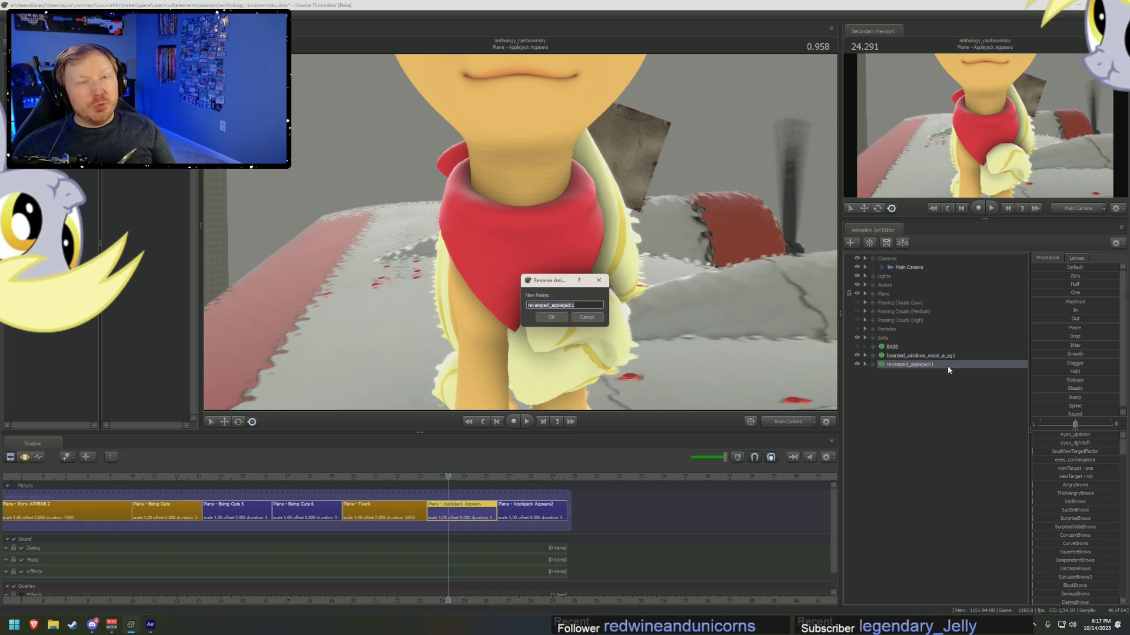
pyautogui.write('Applejack')
pyautogui.press('Return')
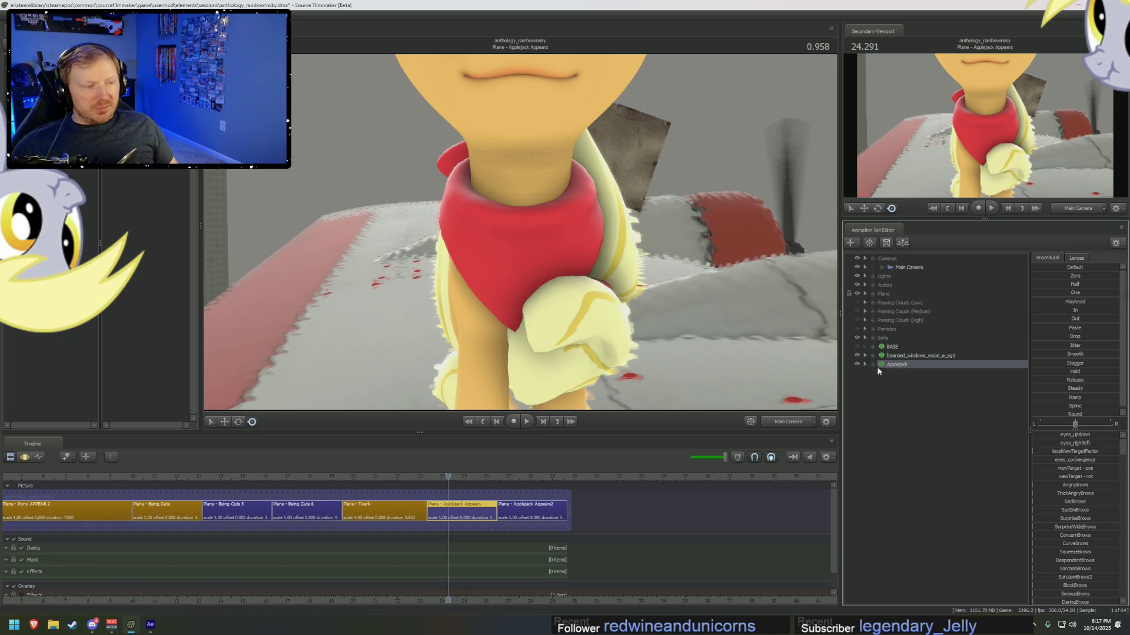
# - Move Applejack into the Actors group and select the Applejack Appears2 shot clip
pyautogui.click(873, 286)
pyautogui.moveTo(898, 376); pyautogui.dragTo(916, 301)
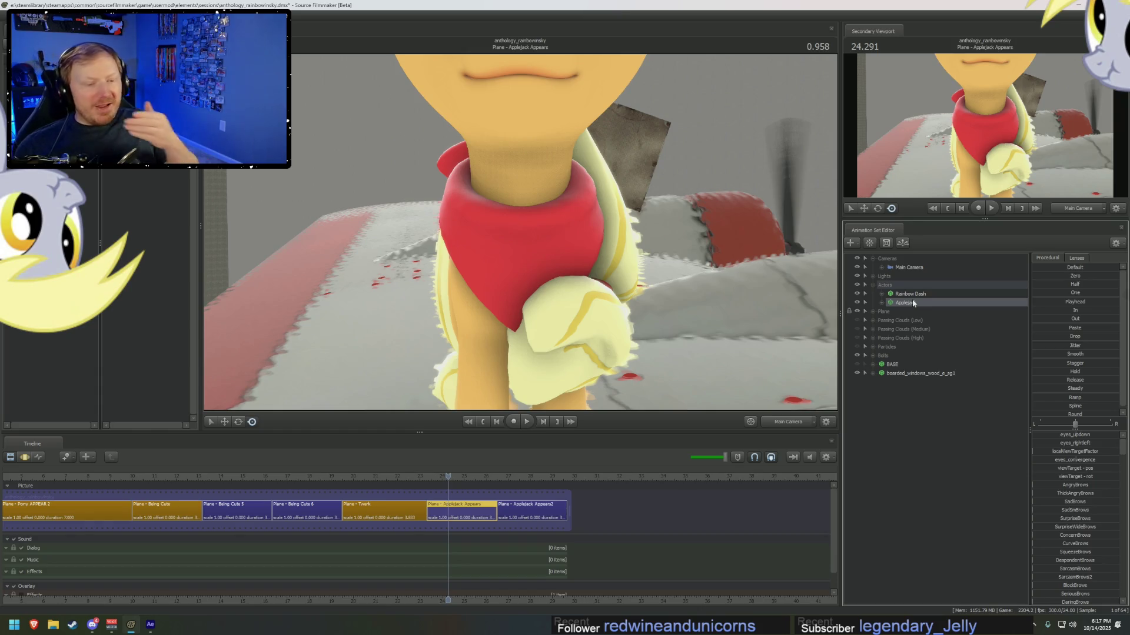
pyautogui.click(481, 477)
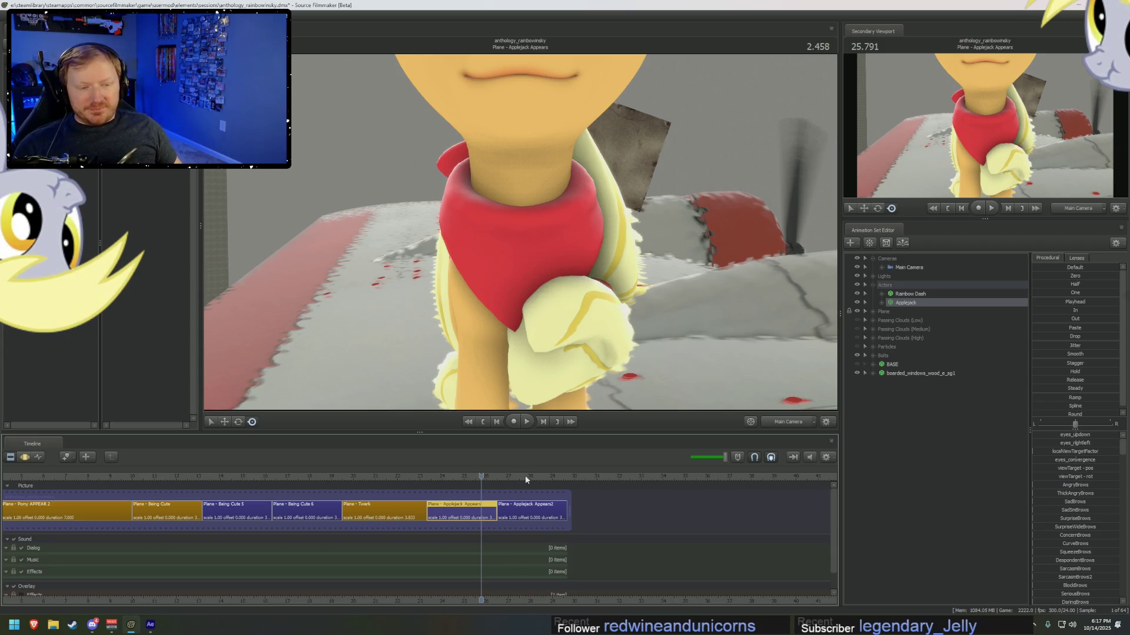
pyautogui.click(523, 509)
# - Retitle the Applejack Appears2 clip to Plane - Rainbow Applejack, then jump the After Effects edit to about 55 s
pyautogui.moveTo(521, 597); pyautogui.dragTo(604, 507, button='middle')
pyautogui.rightClick(604, 510)
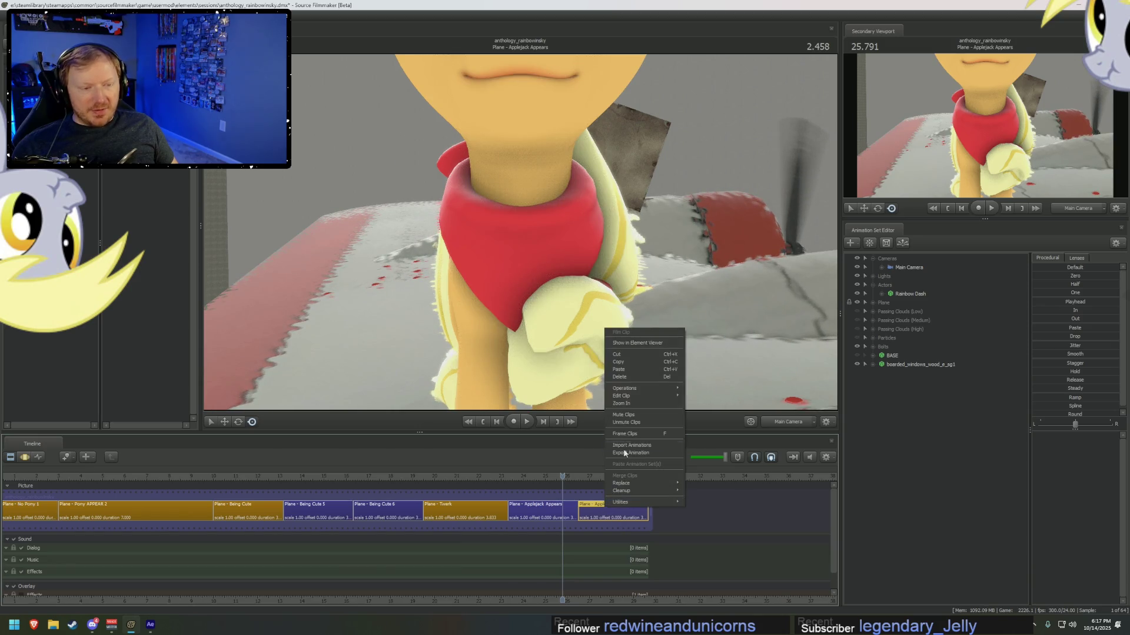
pyautogui.moveTo(641, 396)
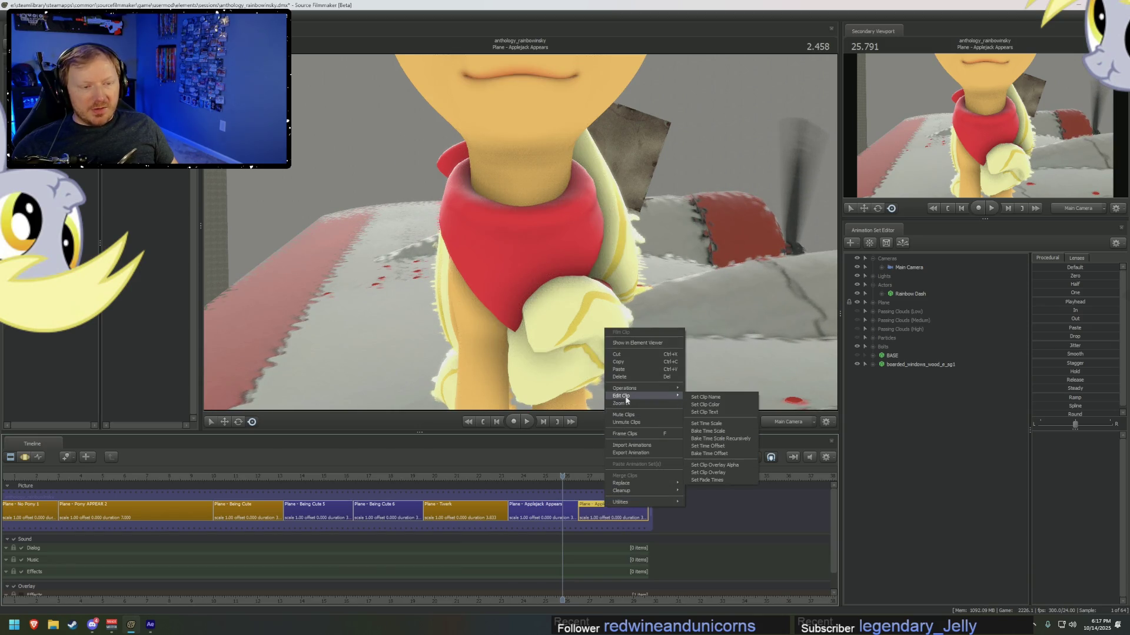
pyautogui.click(725, 397)
pyautogui.click(582, 278)
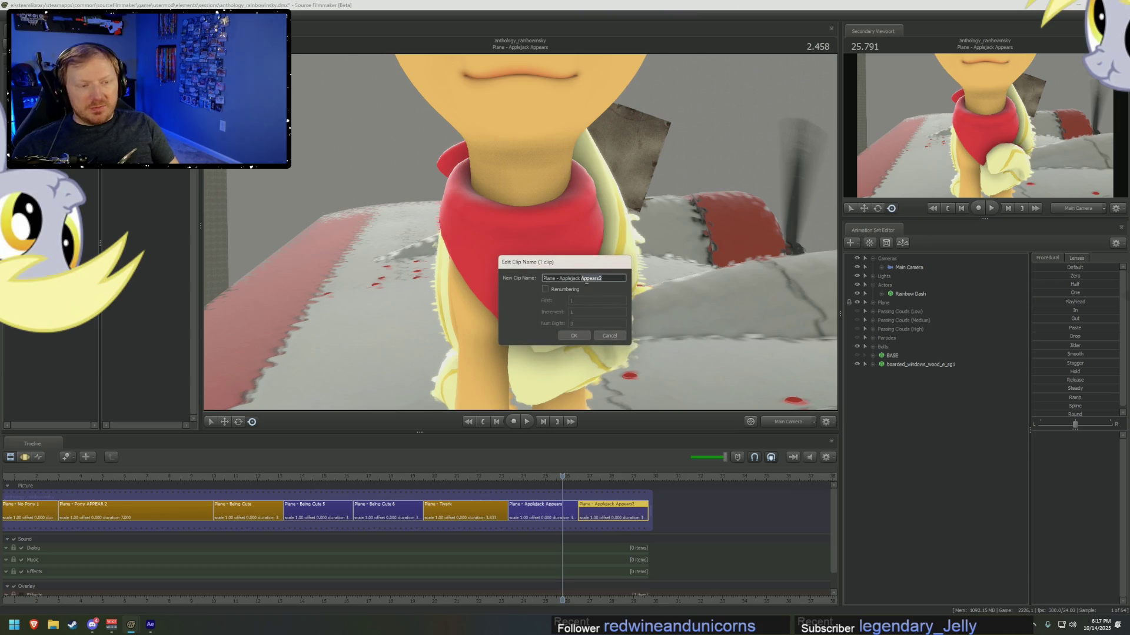
pyautogui.press('BackSpace')
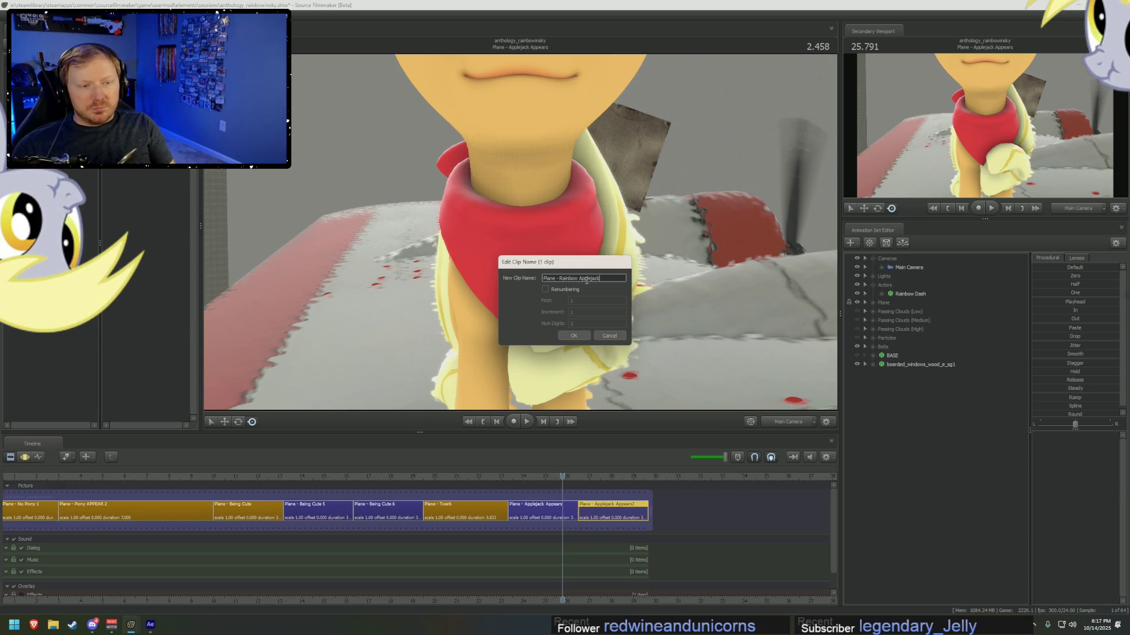
pyautogui.press('Return')
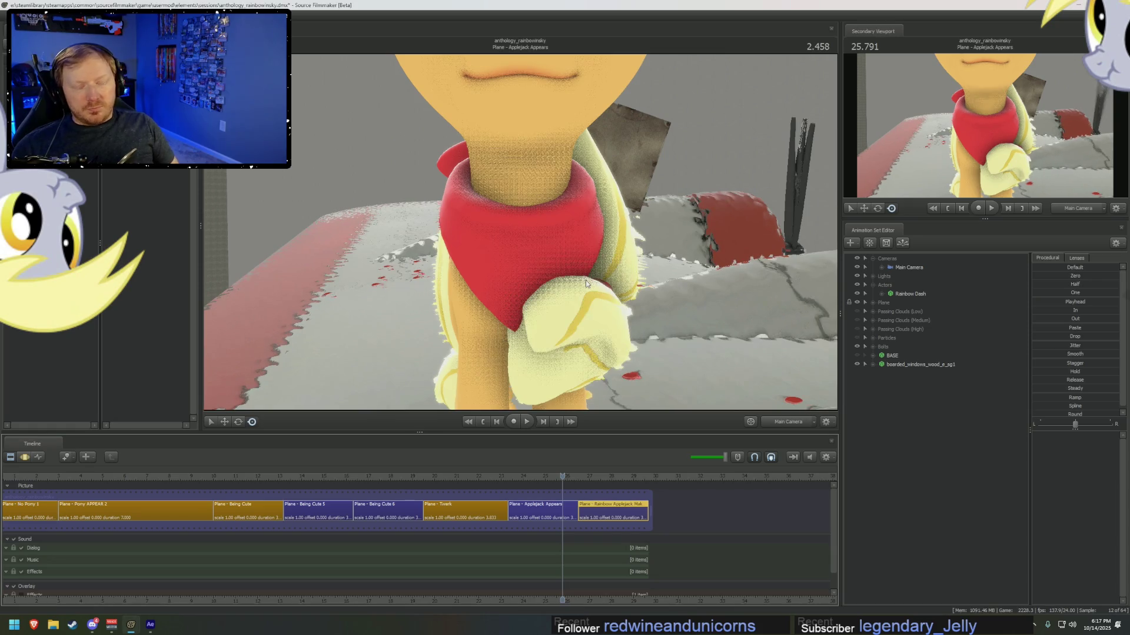
pyautogui.hotkey('alt', 'Tab')
pyautogui.click(933, 324)
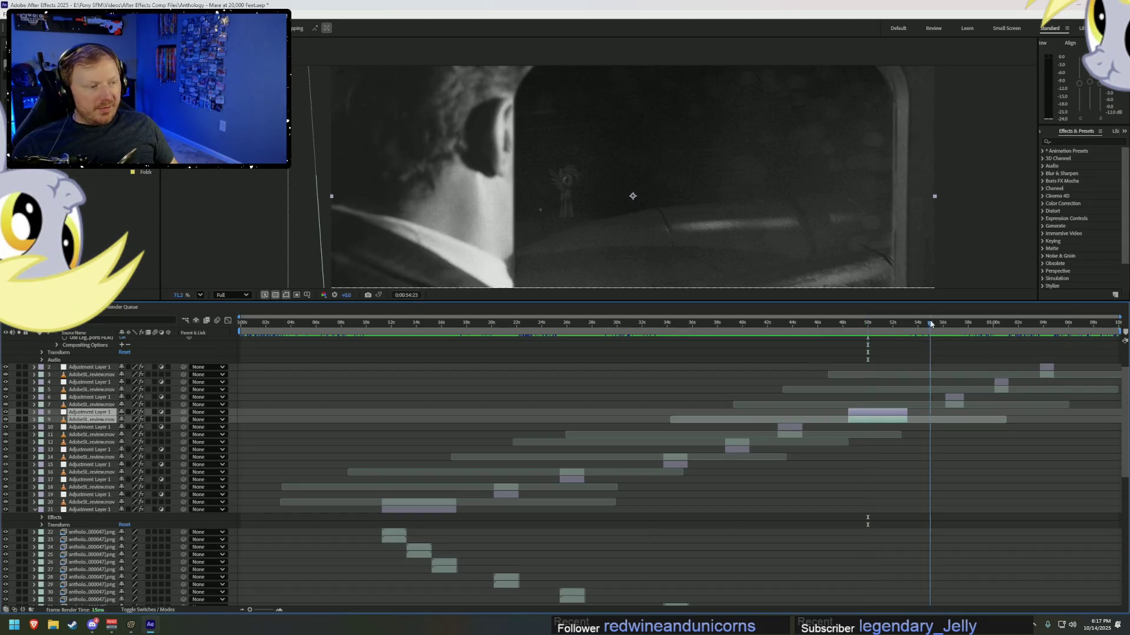
# - Review the After Effects edit around 56 s, then duplicate the make-out shot clip in Source Filmmaker
pyautogui.moveTo(934, 343); pyautogui.dragTo(955, 344)
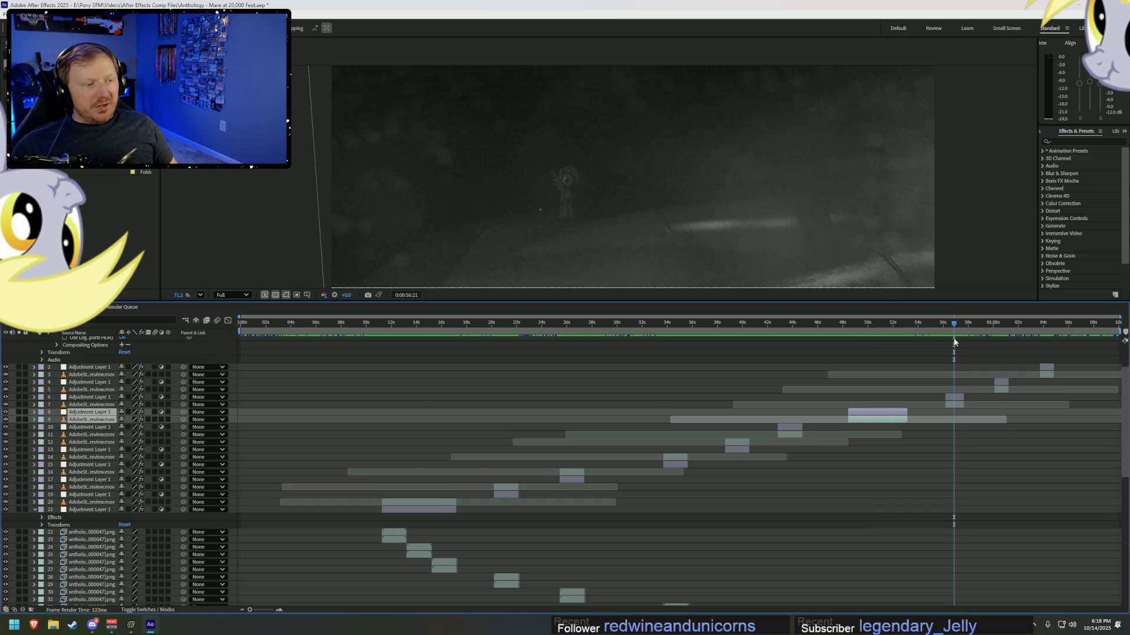
pyautogui.hotkey('alt', 'Tab')
pyautogui.hotkey('ctrl', 'c')
pyautogui.hotkey('ctrl', 'v')
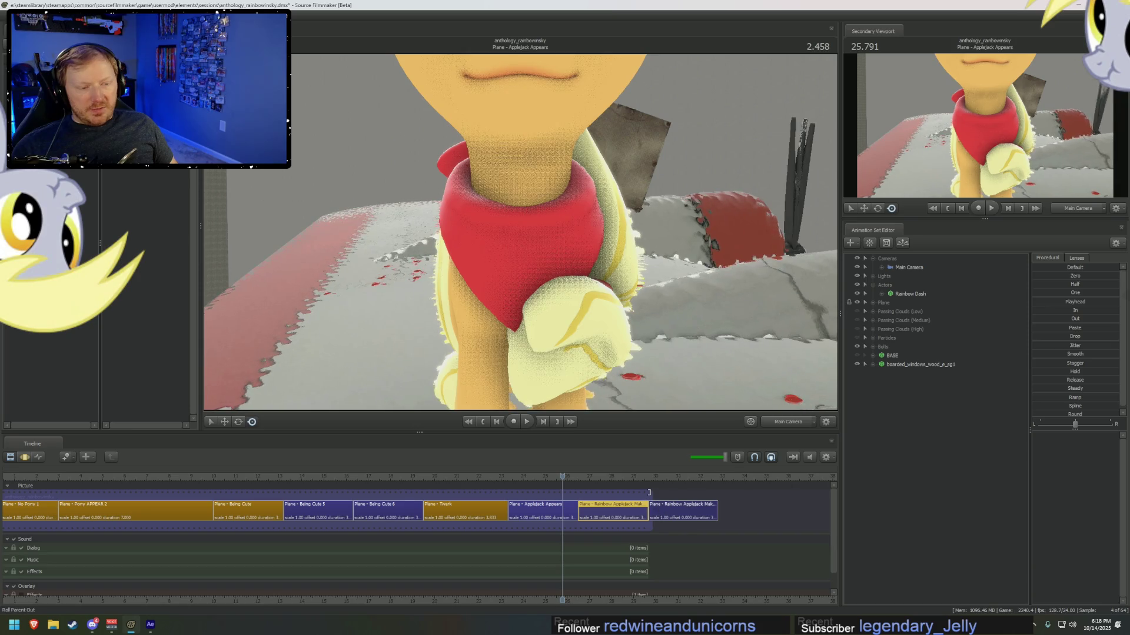
# - Rename the duplicated clip to Plane - More making out
pyautogui.click(677, 509)
pyautogui.rightClick(676, 509)
pyautogui.moveTo(717, 397)
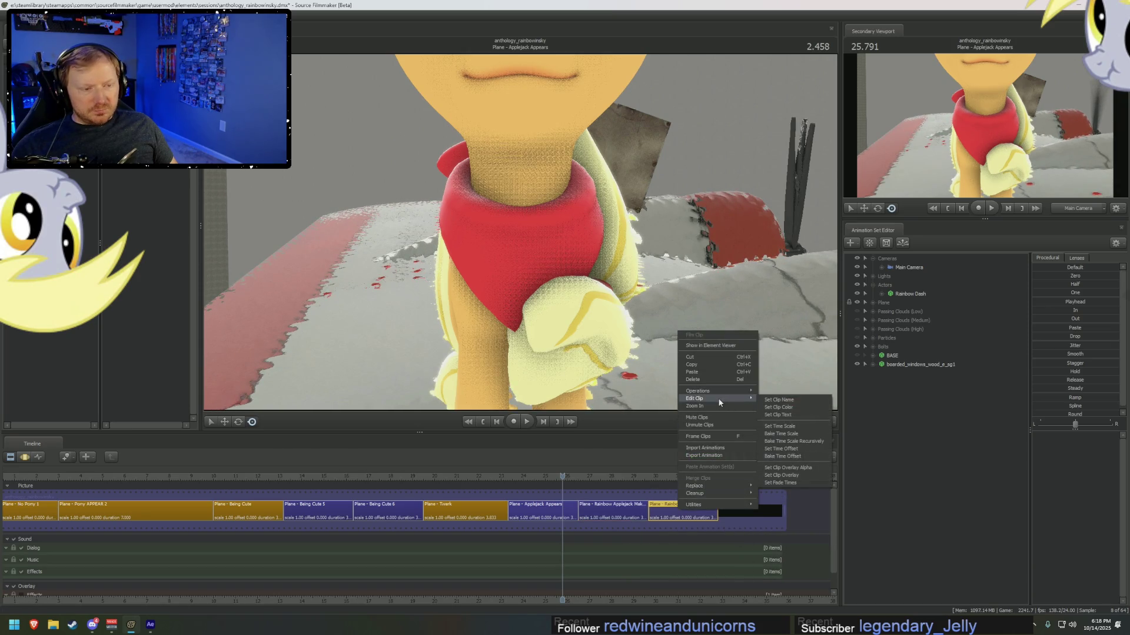
pyautogui.click(796, 414)
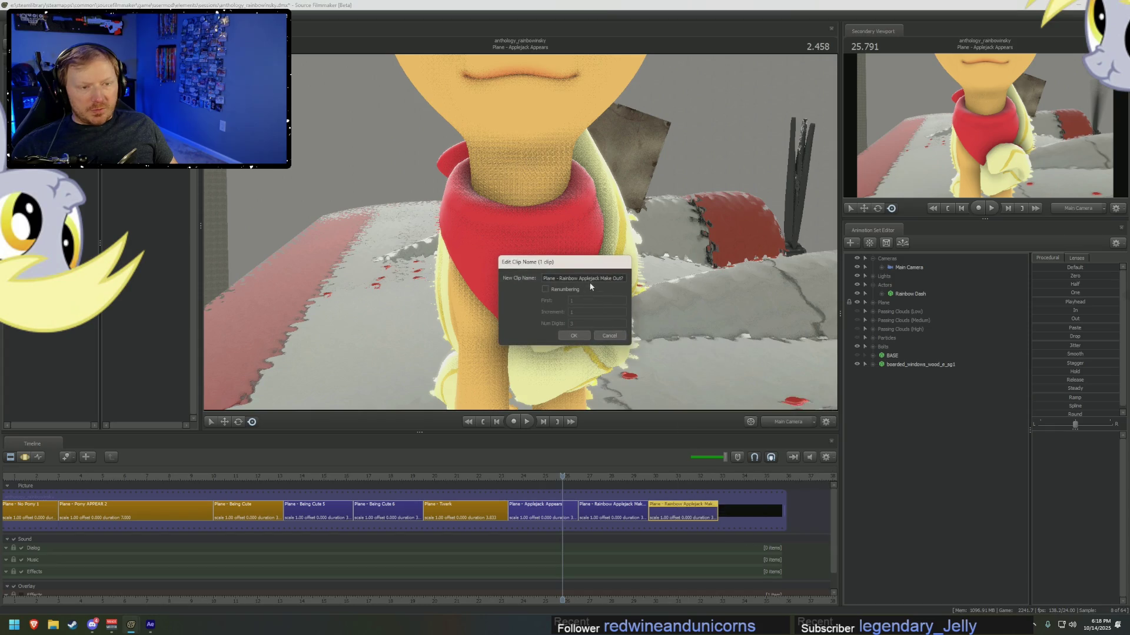
pyautogui.moveTo(560, 278); pyautogui.dragTo(820, 274)
pyautogui.write('More making out')
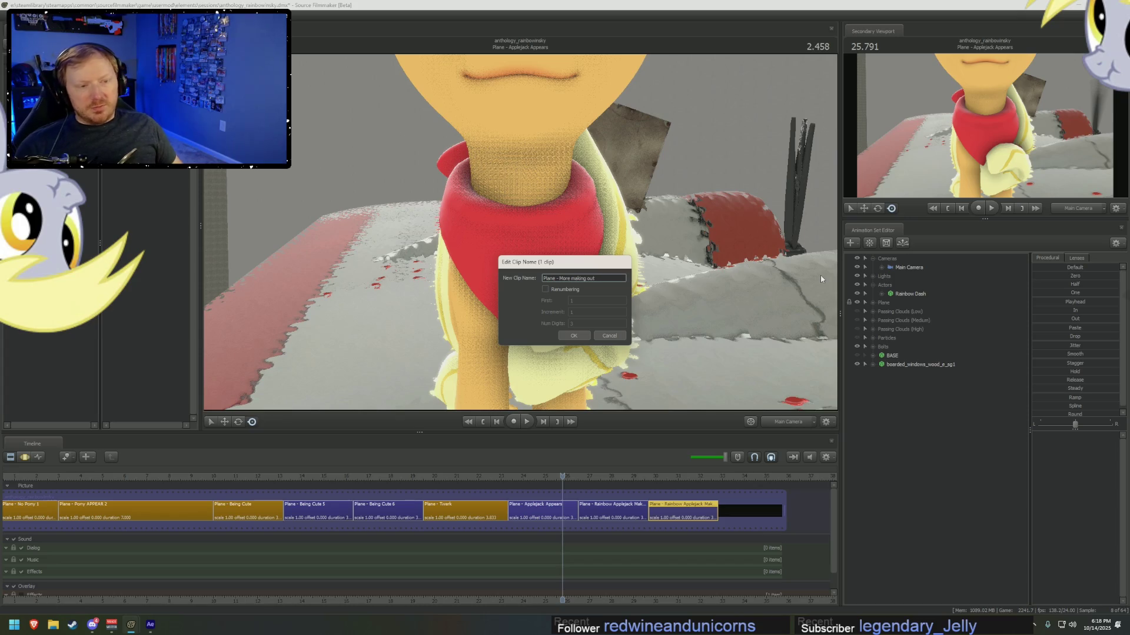
pyautogui.press('Return')
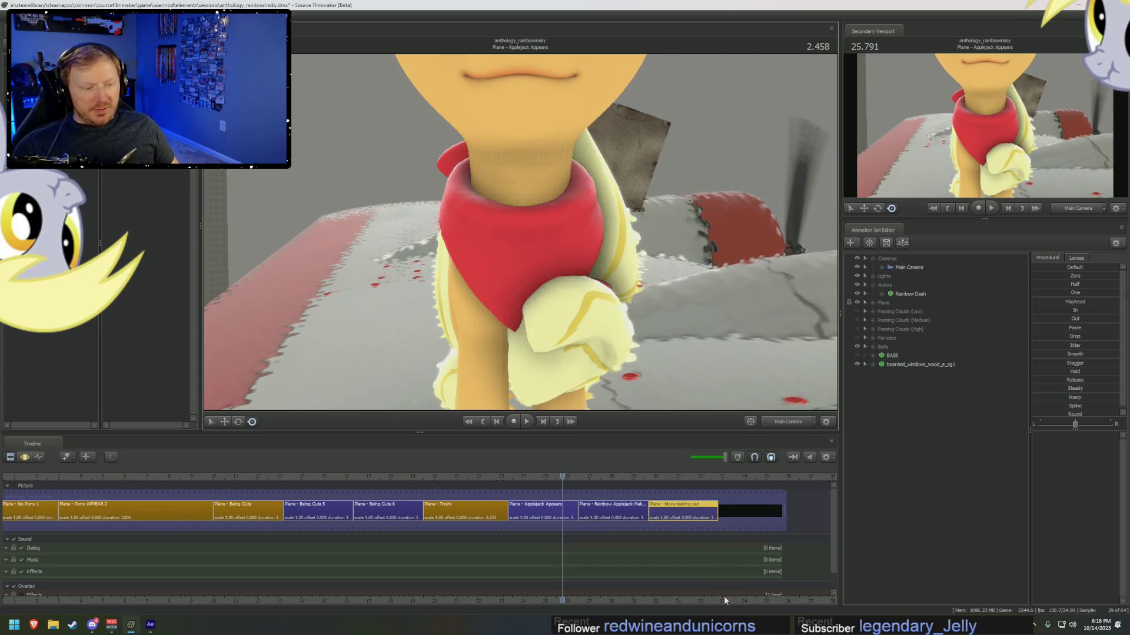
# - Preview the Rainbow Applejack make-out shot and open the Applejack Appears shot for animating
pyautogui.moveTo(791, 496); pyautogui.dragTo(541, 496, button='middle')
pyautogui.click(473, 478)
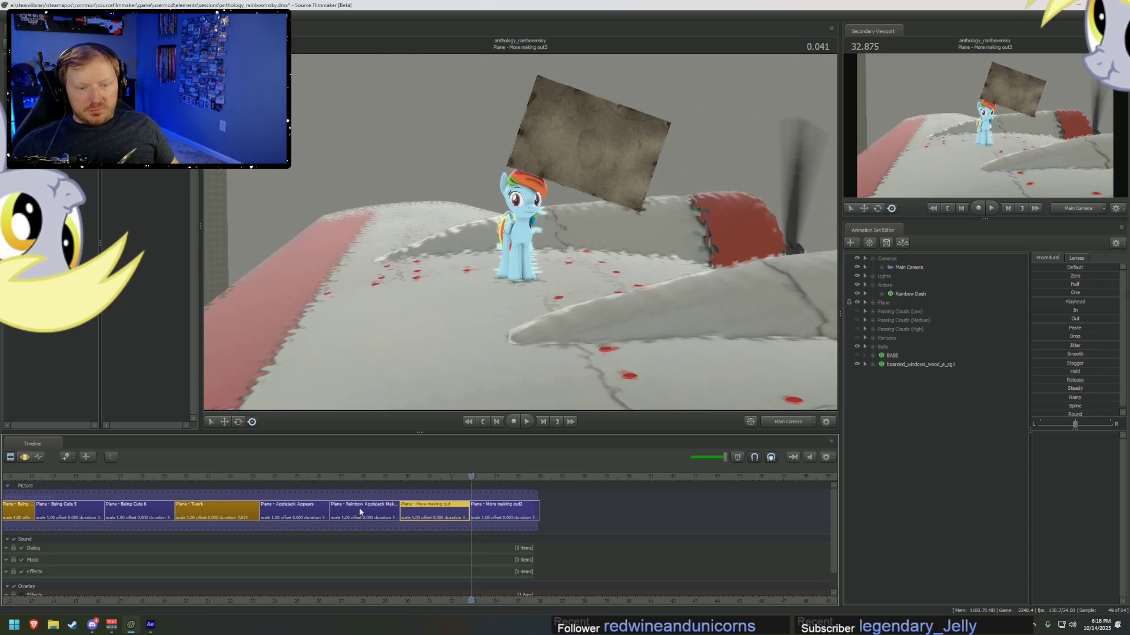
pyautogui.click(359, 512)
pyautogui.moveTo(360, 488)
pyautogui.mouseDown()
pyautogui.moveTo(247, 487)
pyautogui.moveTo(361, 487)
pyautogui.moveTo(315, 488)
pyautogui.mouseUp()
pyautogui.doubleClick(294, 512)
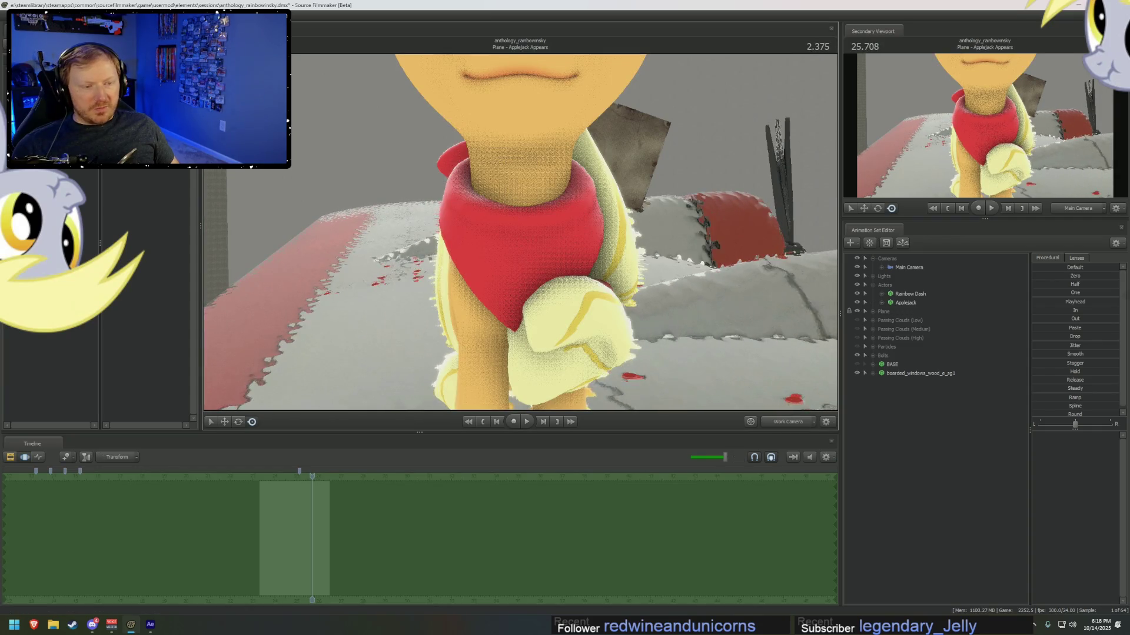
# - Select Applejack, undo to return her beside Rainbow Dash, and zoom in on her
pyautogui.click(917, 374)
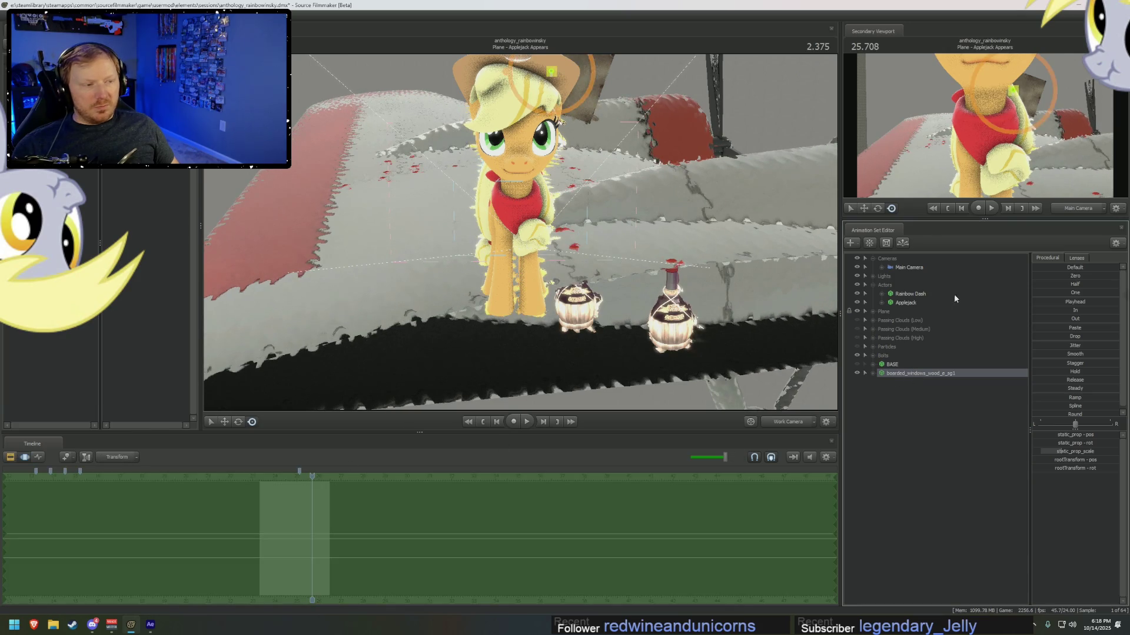
pyautogui.click(909, 302)
pyautogui.hotkey('ctrl', 'z')
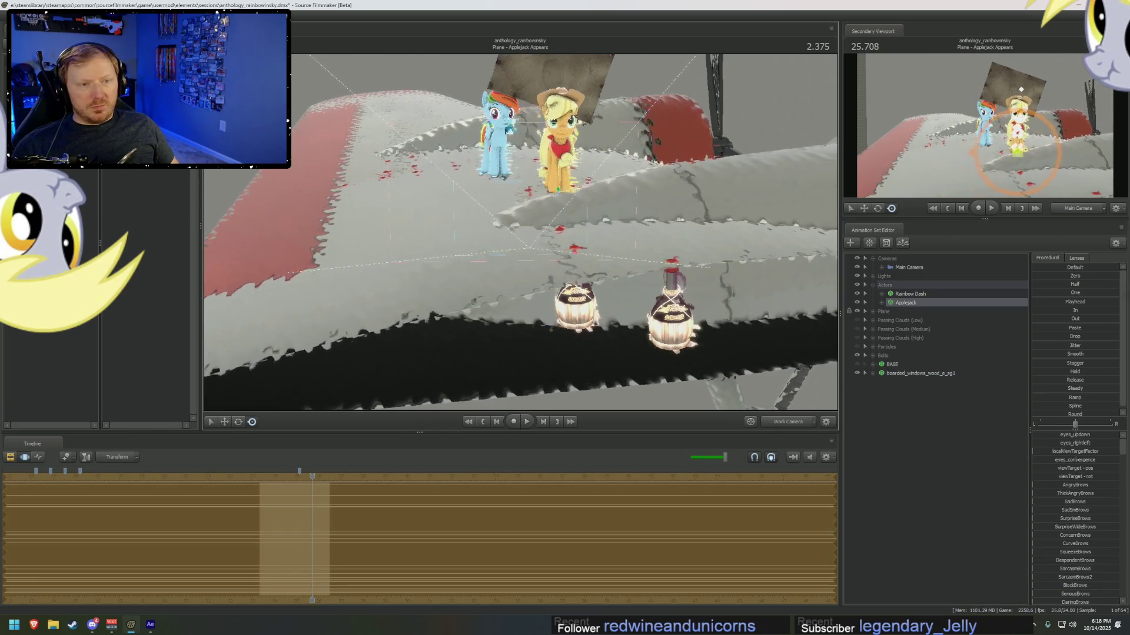
pyautogui.moveTo(642, 307)
pyautogui.mouseDown()
pyautogui.moveTo(520, 236)
pyautogui.moveTo(453, 241)
pyautogui.mouseUp()
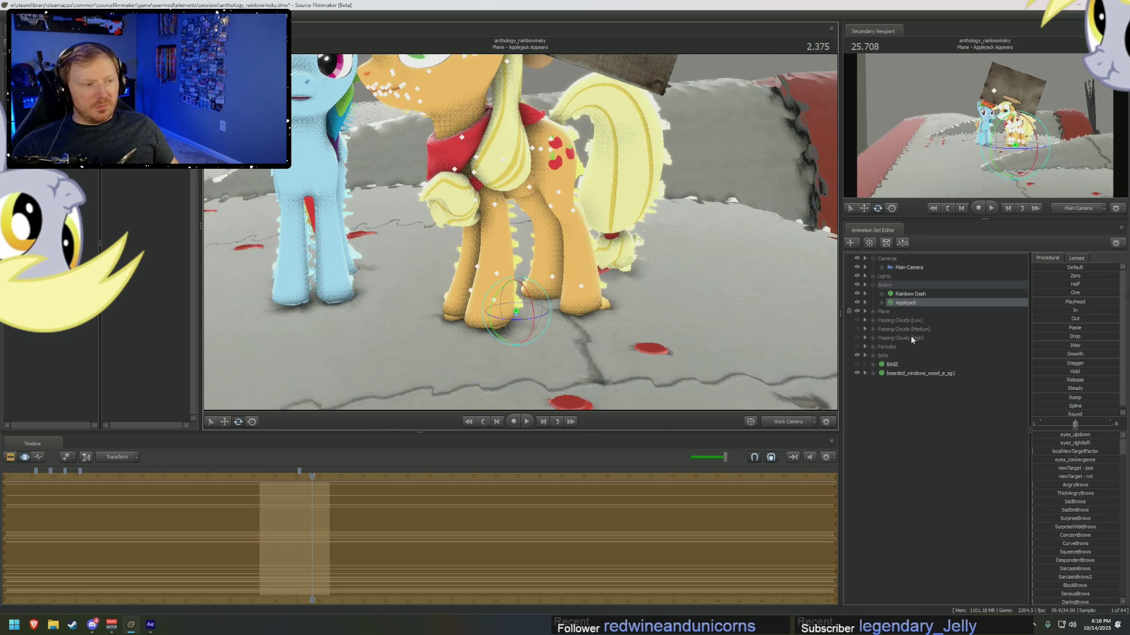
# - Hide Applejack's red scarf through her body groups and frame both ponies' faces
pyautogui.rightClick(914, 303)
pyautogui.moveTo(938, 422)
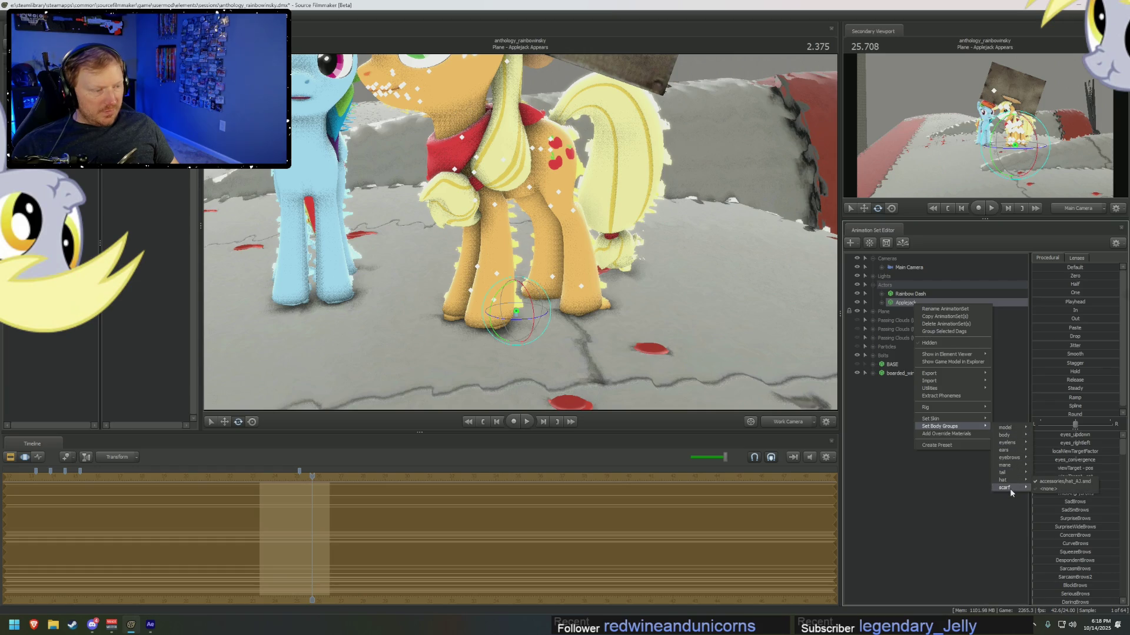
pyautogui.click(1051, 496)
pyautogui.press('f')
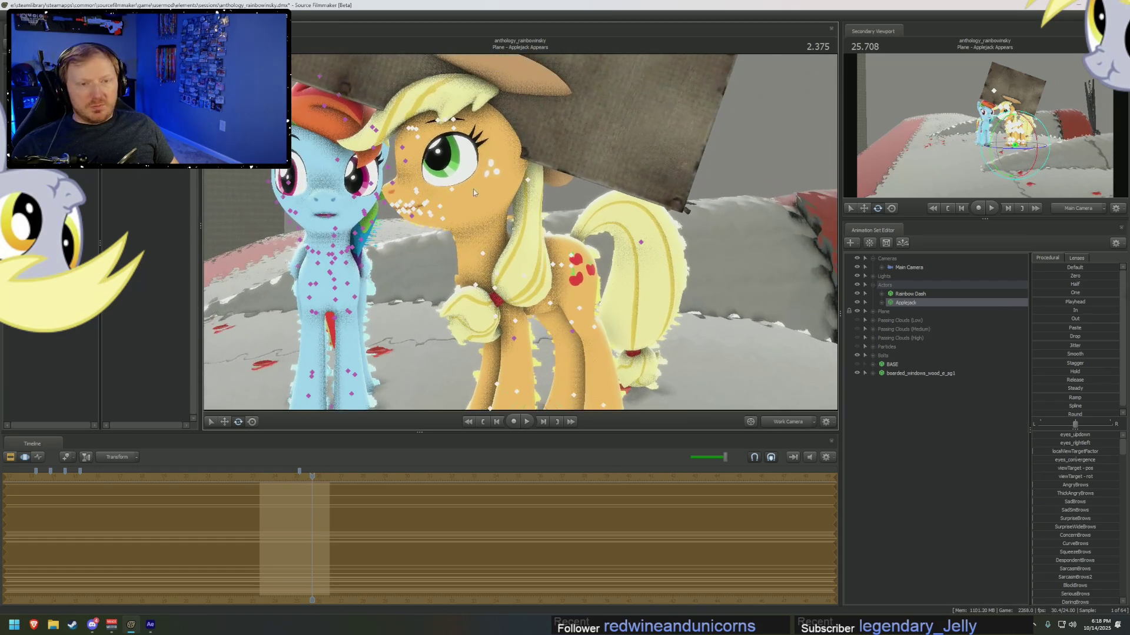
# - Expand Applejack's face controls and select her eye controls
pyautogui.click(882, 303)
pyautogui.click(890, 312)
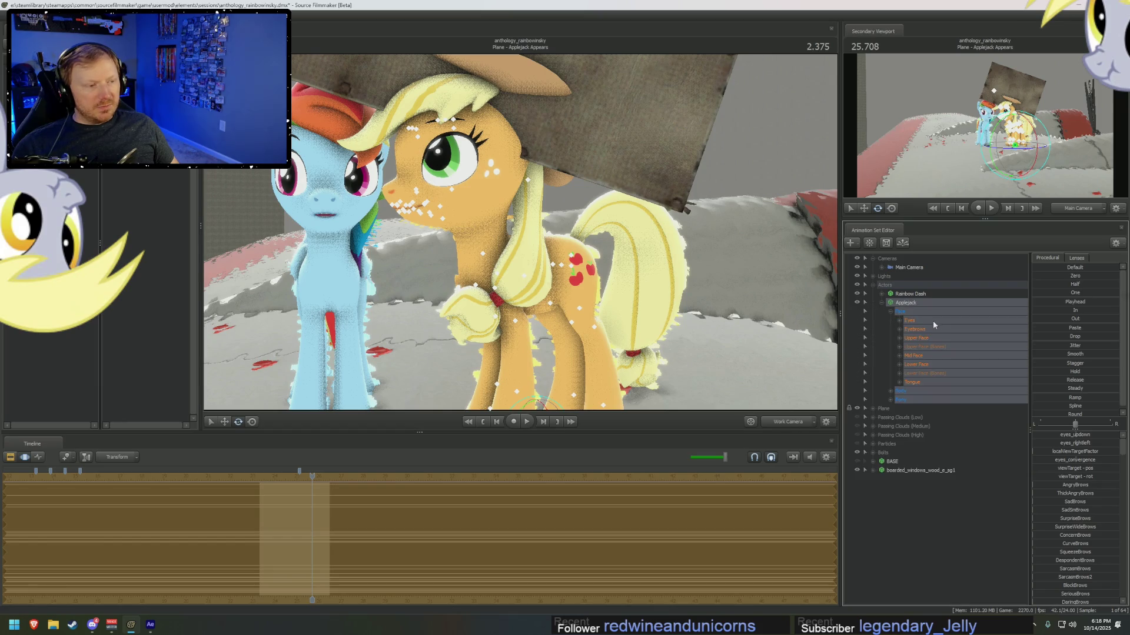
pyautogui.click(933, 320)
pyautogui.press('f')
# - Hide the boarded_windows_wood prop and orbit the view out to see the plane
pyautogui.click(527, 215)
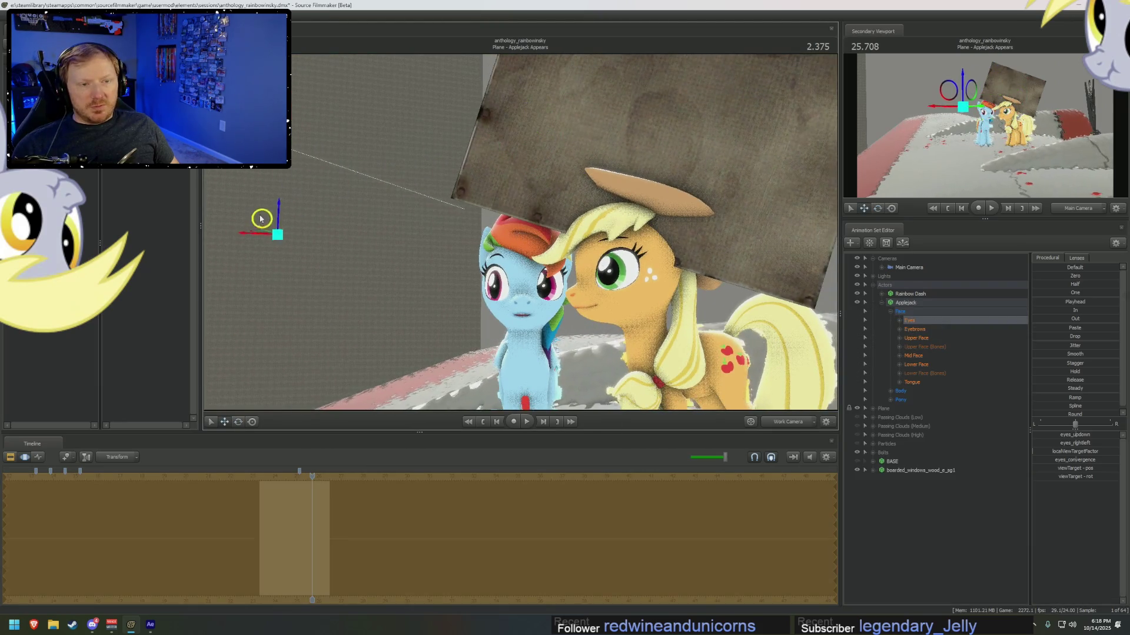
pyautogui.press('f')
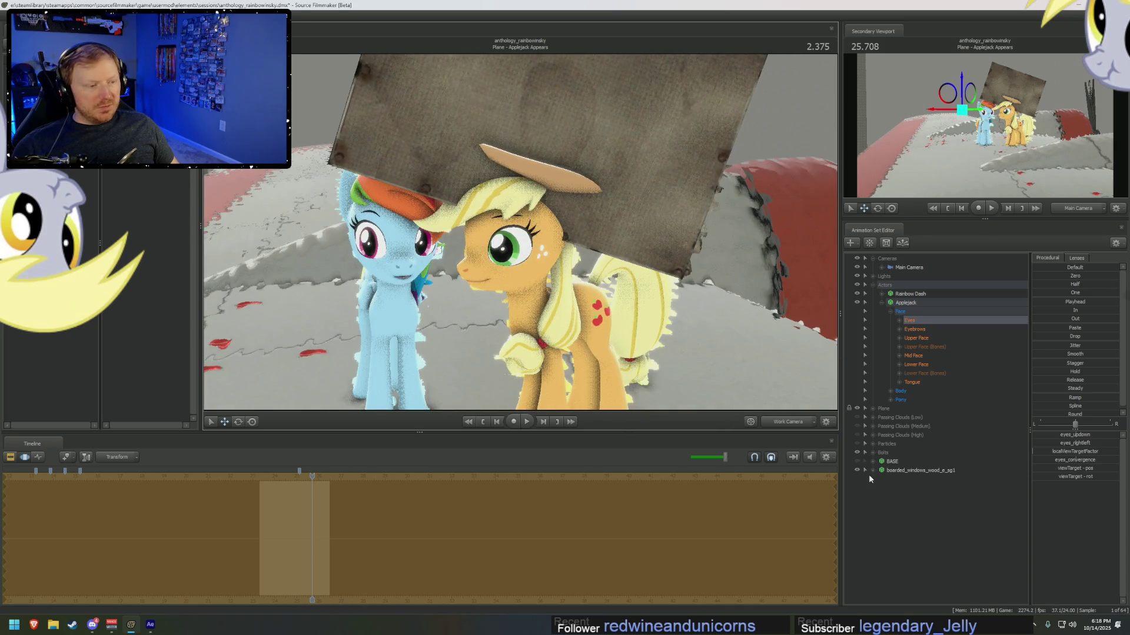
pyautogui.click(869, 477)
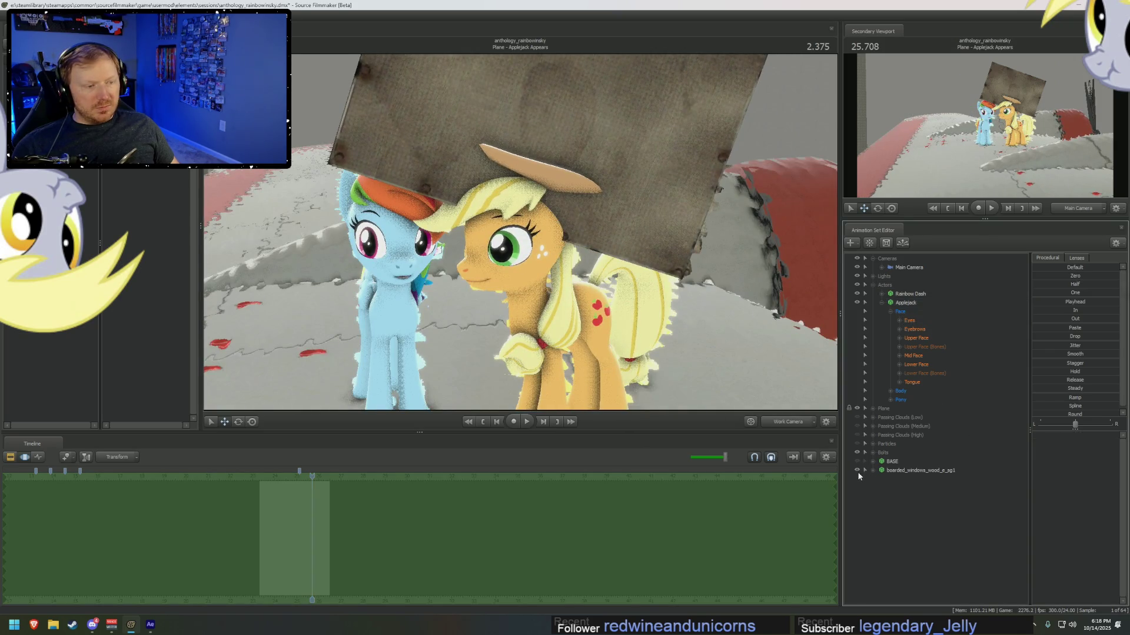
pyautogui.click(857, 470)
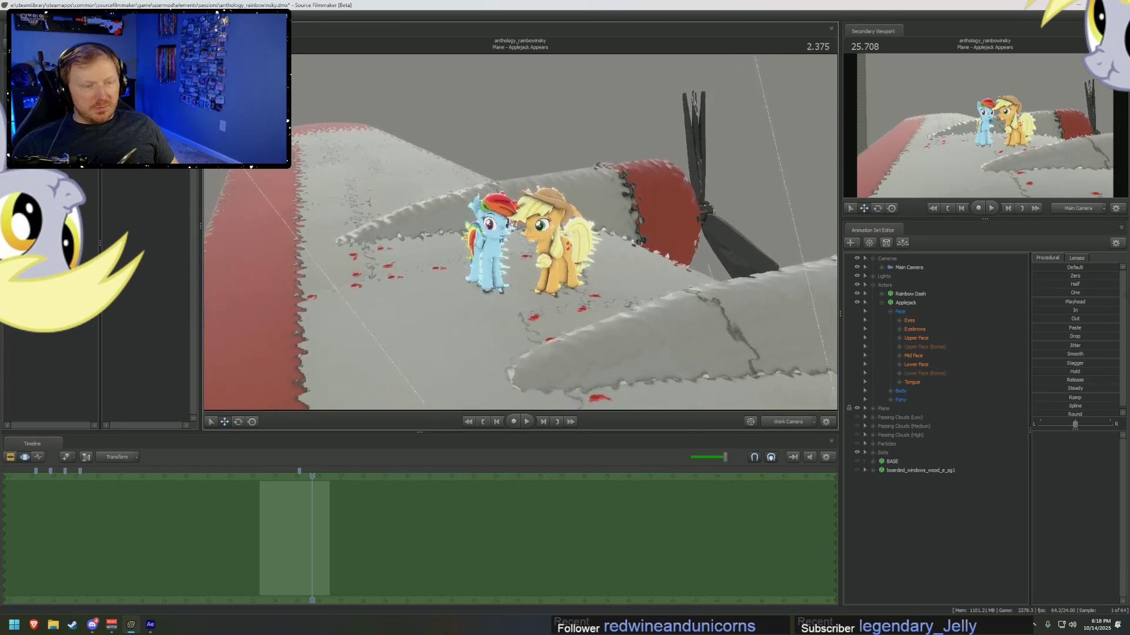
pyautogui.moveTo(506, 239); pyautogui.dragTo(520, 235)
pyautogui.press('F2')
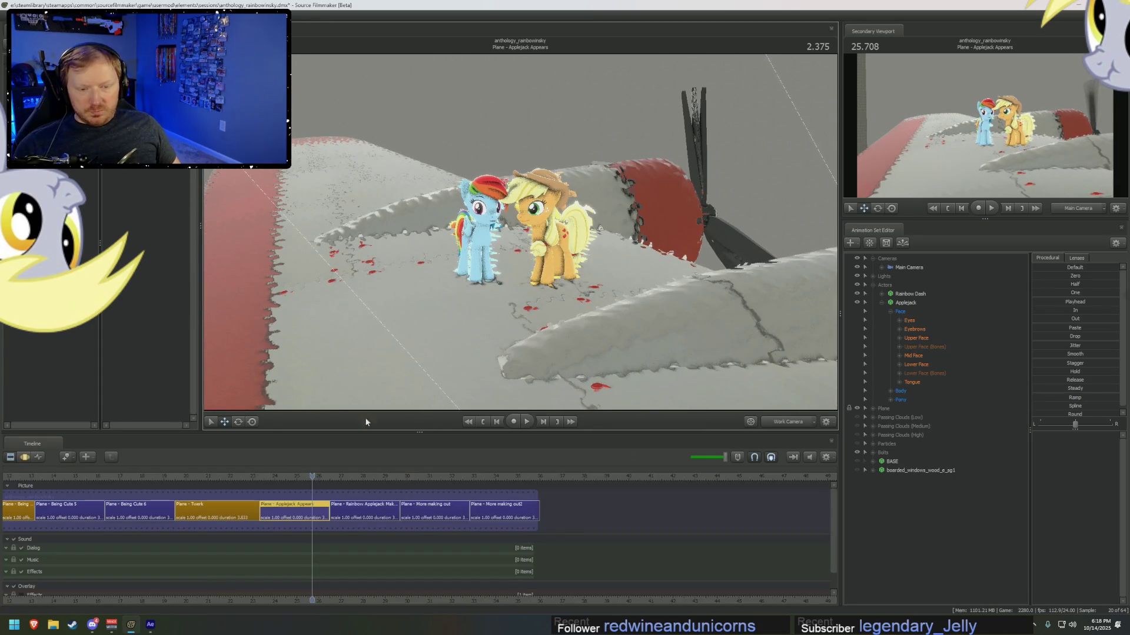
# - Scrub through the Rainbow Applejack make-out shot to preview it
pyautogui.click(335, 477)
pyautogui.click(362, 499)
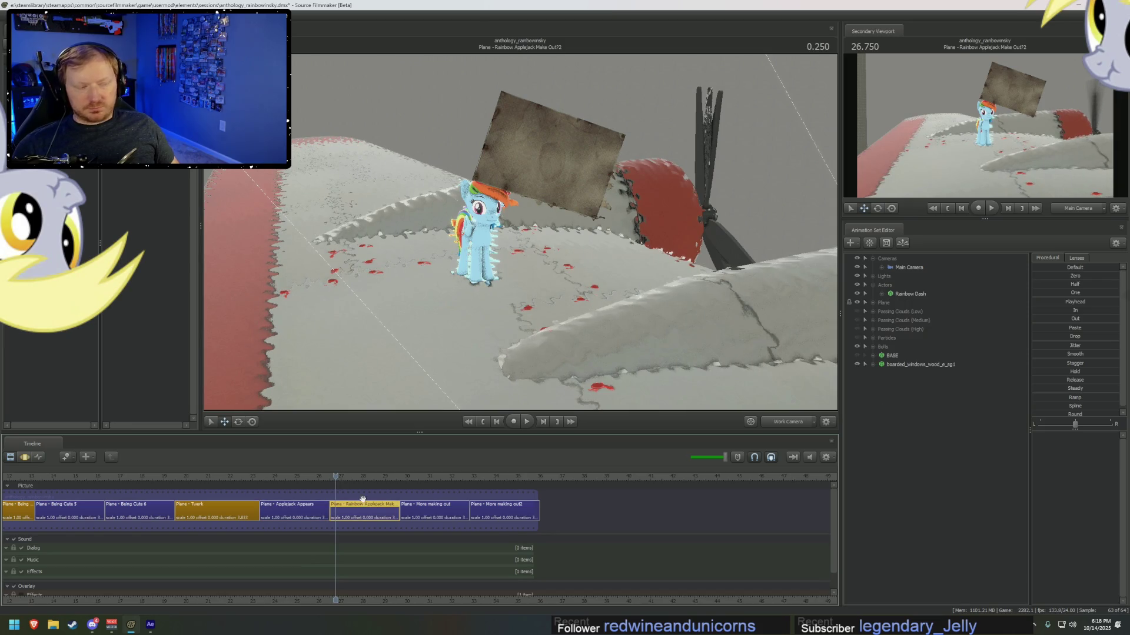
pyautogui.moveTo(350, 478)
pyautogui.mouseDown()
pyautogui.moveTo(282, 477)
pyautogui.moveTo(343, 478)
pyautogui.mouseUp()
pyautogui.rightClick(373, 511)
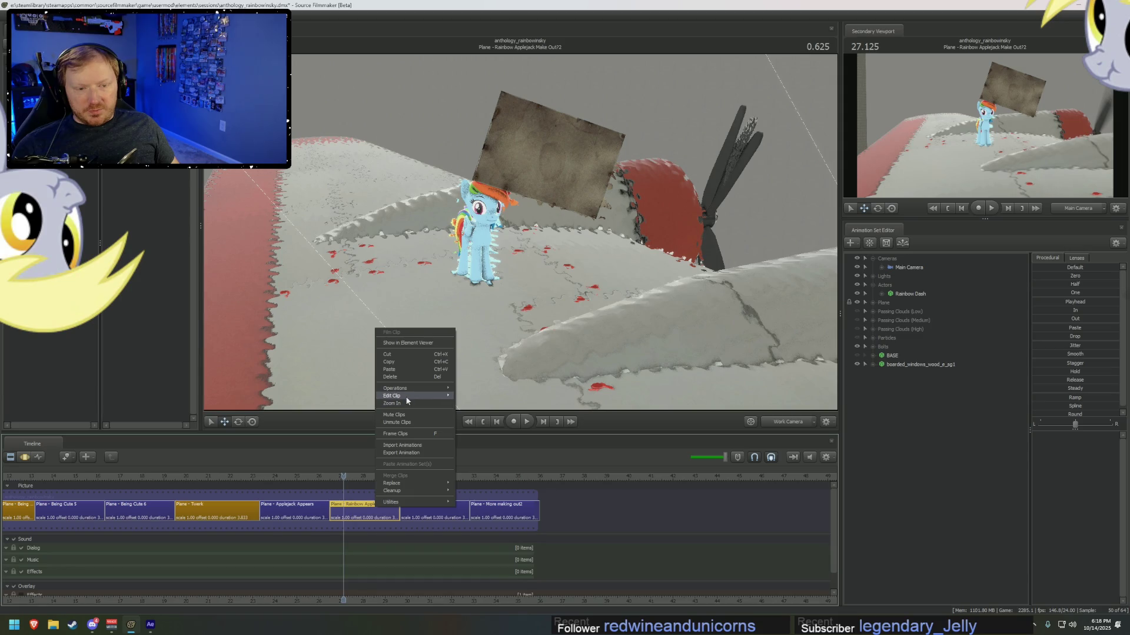
pyautogui.moveTo(412, 396)
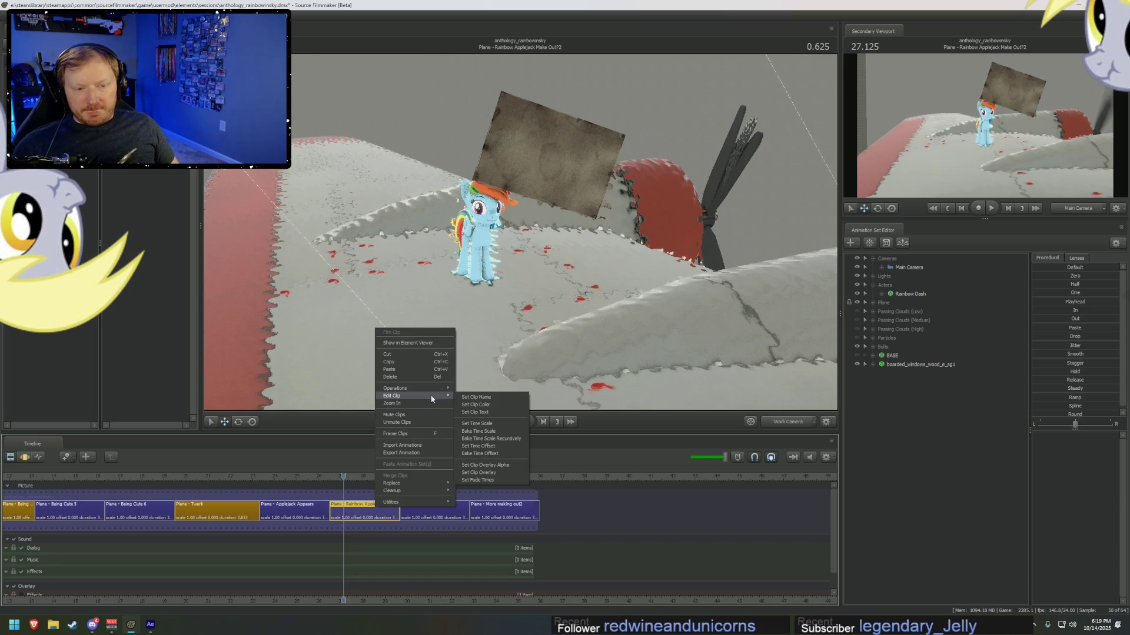
pyautogui.click(343, 478)
pyautogui.moveTo(343, 478); pyautogui.dragTo(479, 478)
# - Rename the More making out2 clip to Plane - Rainbow Shot
pyautogui.rightClick(499, 511)
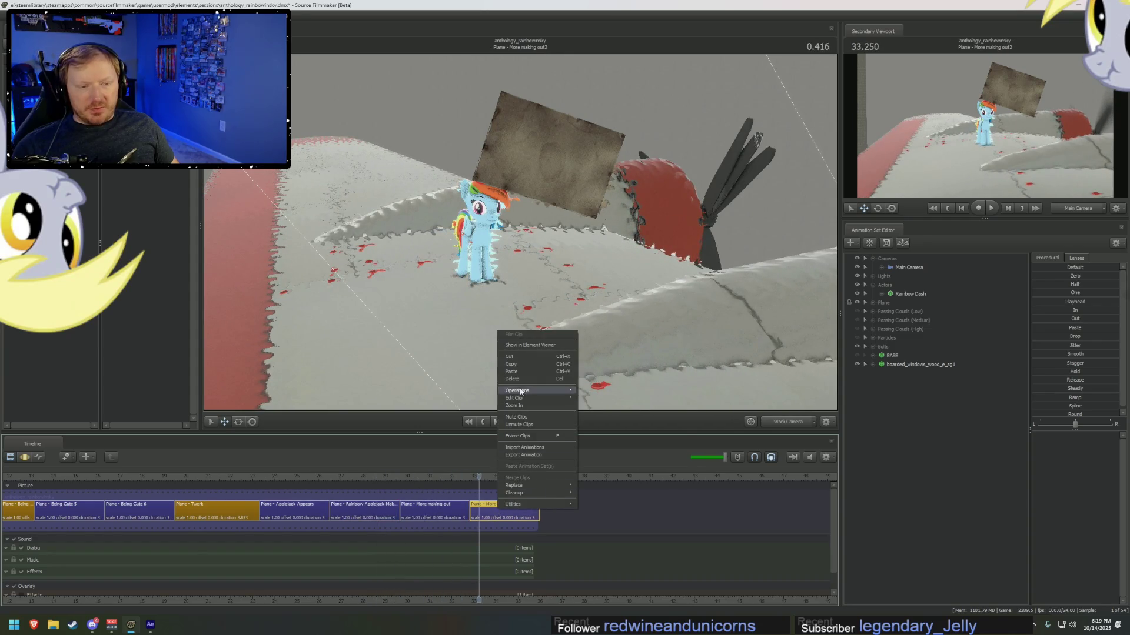
pyautogui.moveTo(532, 398)
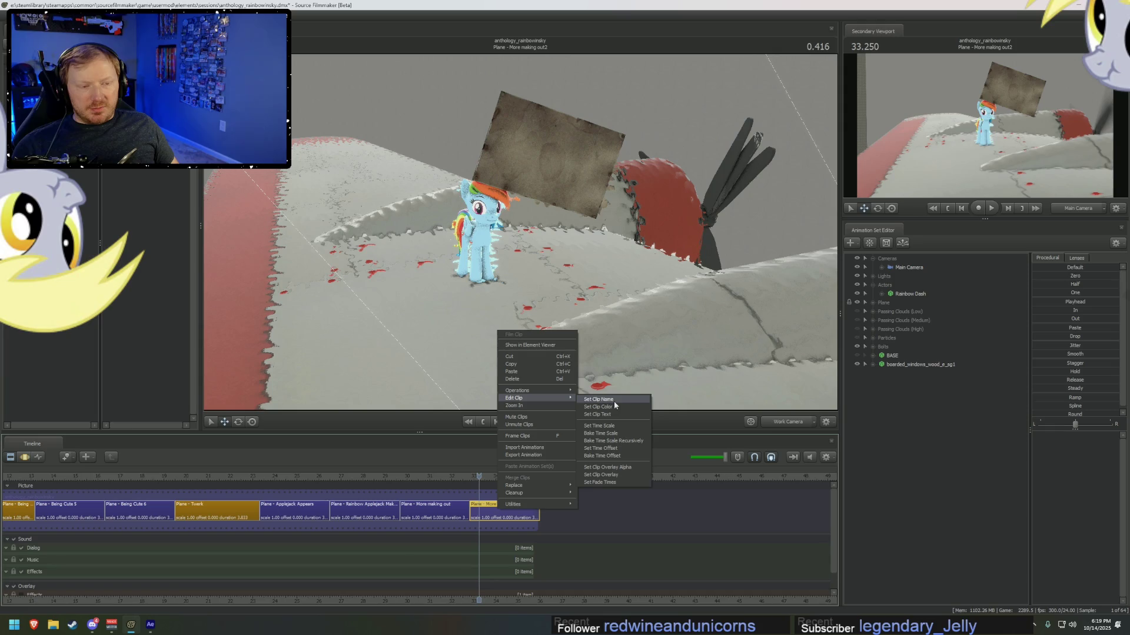
pyautogui.click(614, 400)
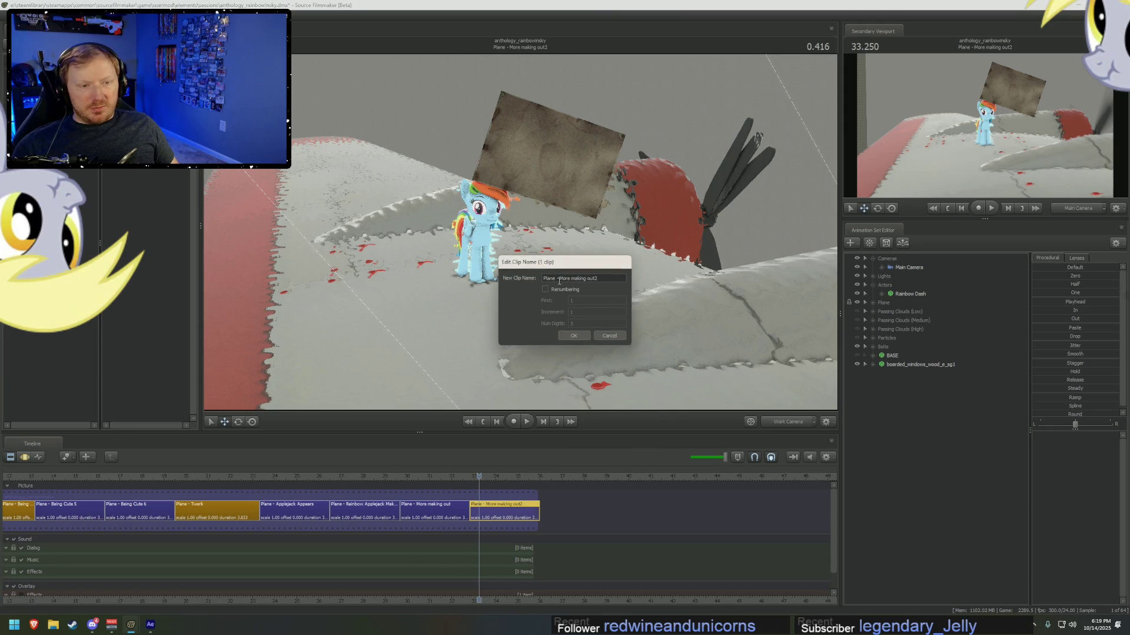
pyautogui.write('Rain')
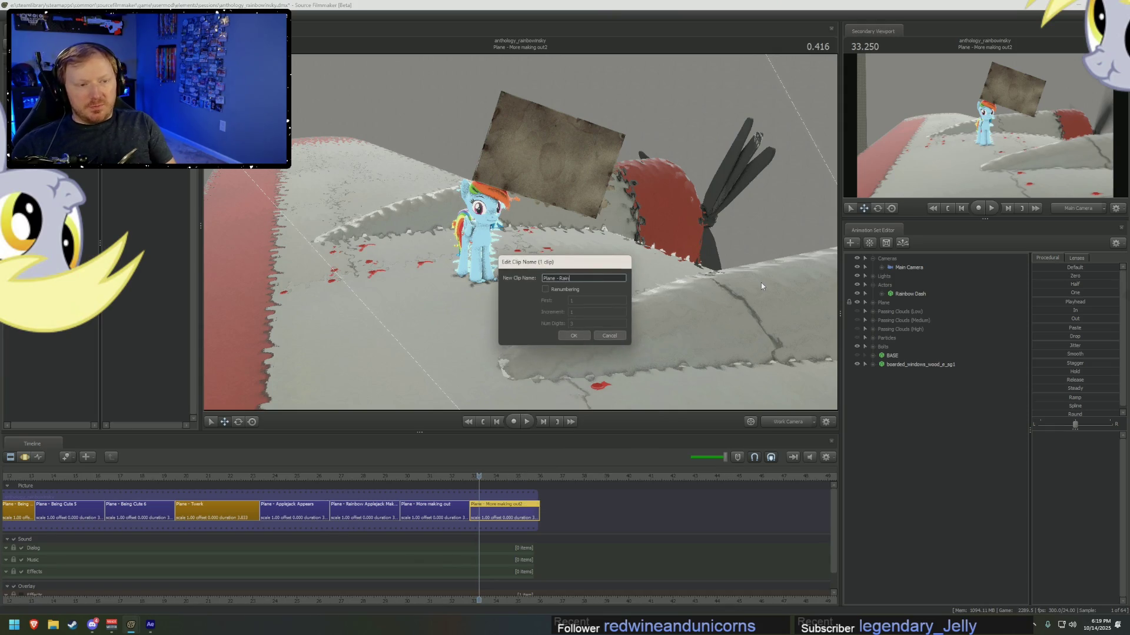
pyautogui.write('bow Shot')
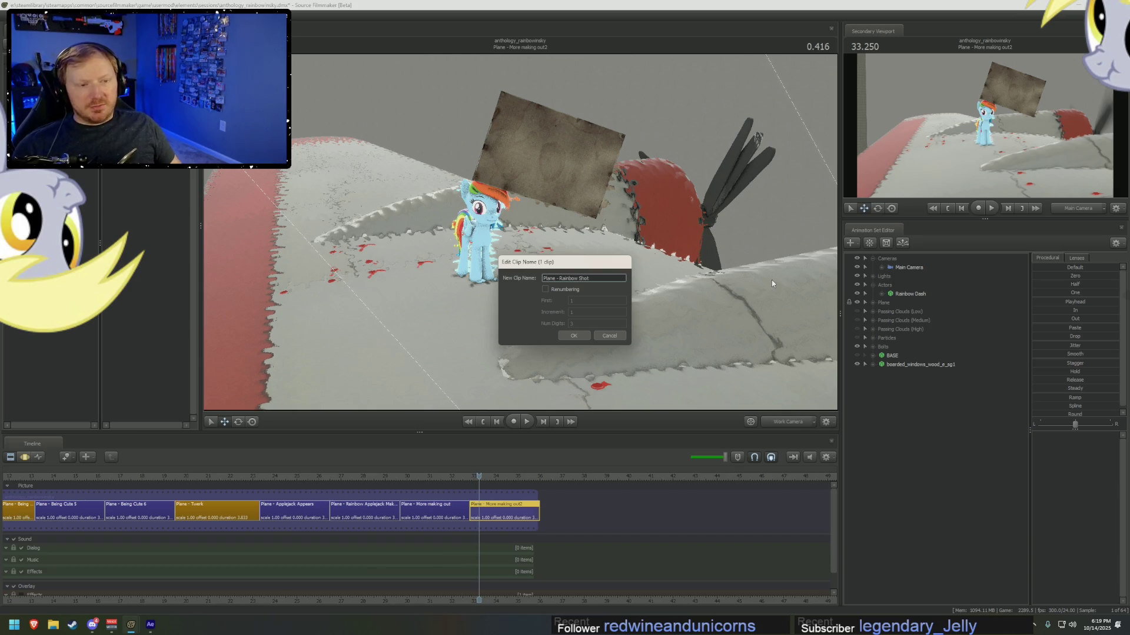
pyautogui.click(574, 335)
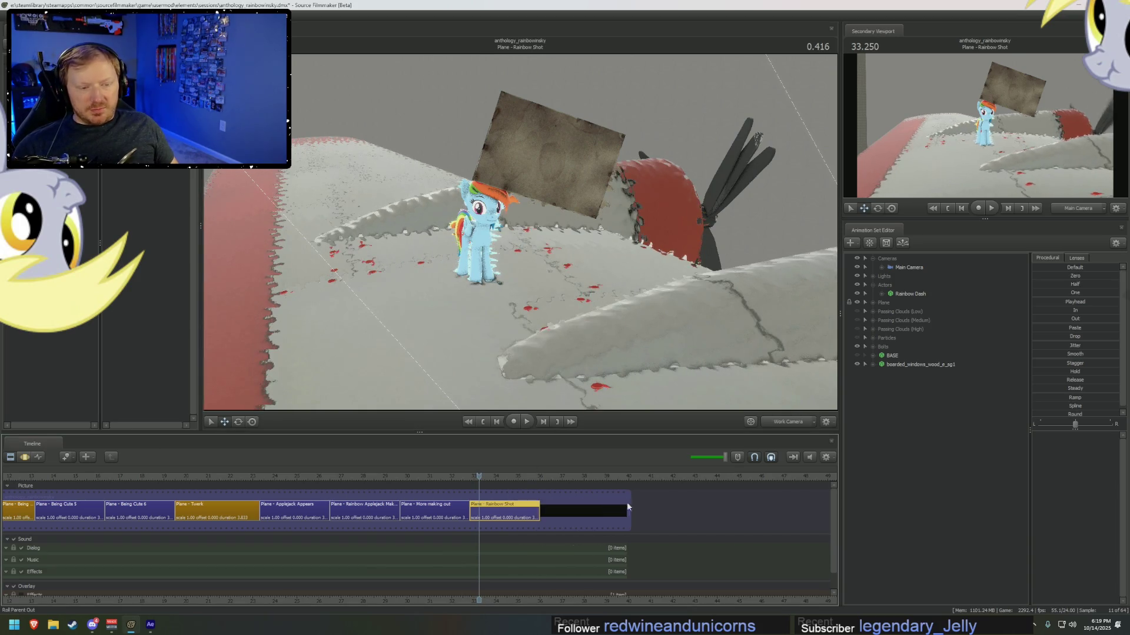
# - Duplicate the Rainbow Shot clip and name the copy Plane - Rainbow Falls Off Plane
pyautogui.keyDown('ctrl'); pyautogui.moveTo(517, 512); pyautogui.dragTo(550, 513); pyautogui.keyUp('ctrl')
pyautogui.rightClick(552, 512)
pyautogui.moveTo(589, 393)
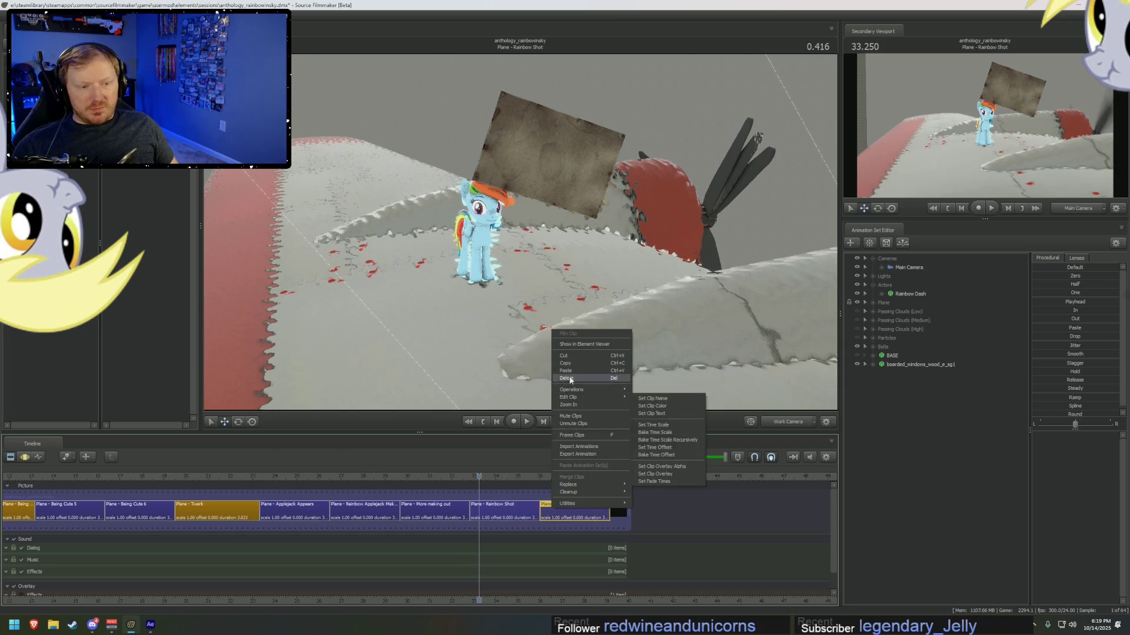
pyautogui.click(664, 403)
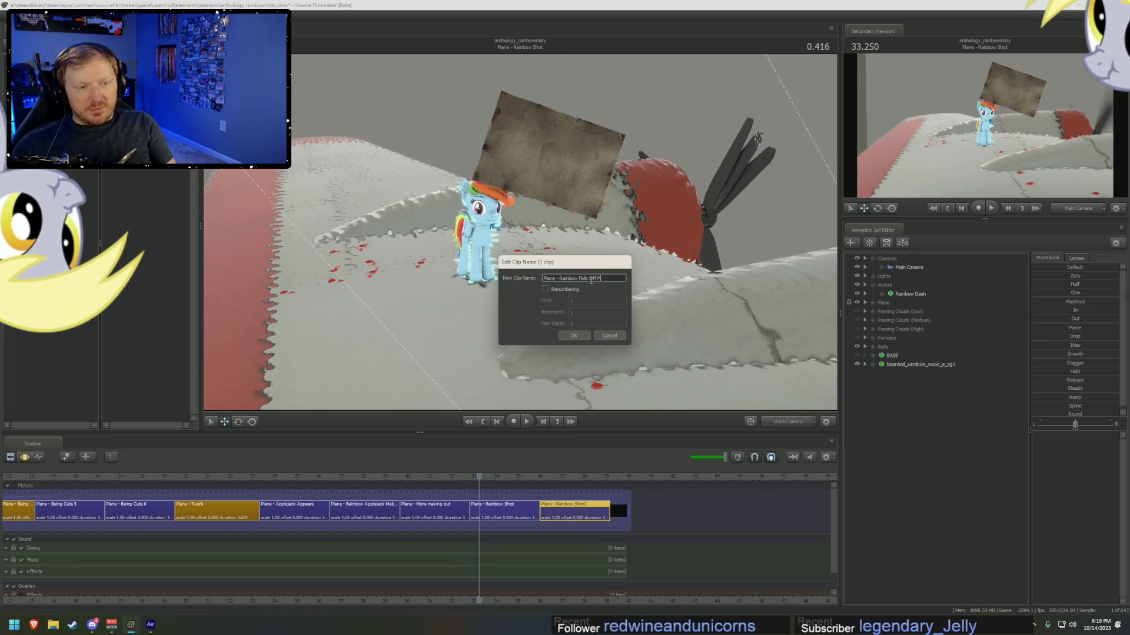
pyautogui.write('e')
pyautogui.press('Return')
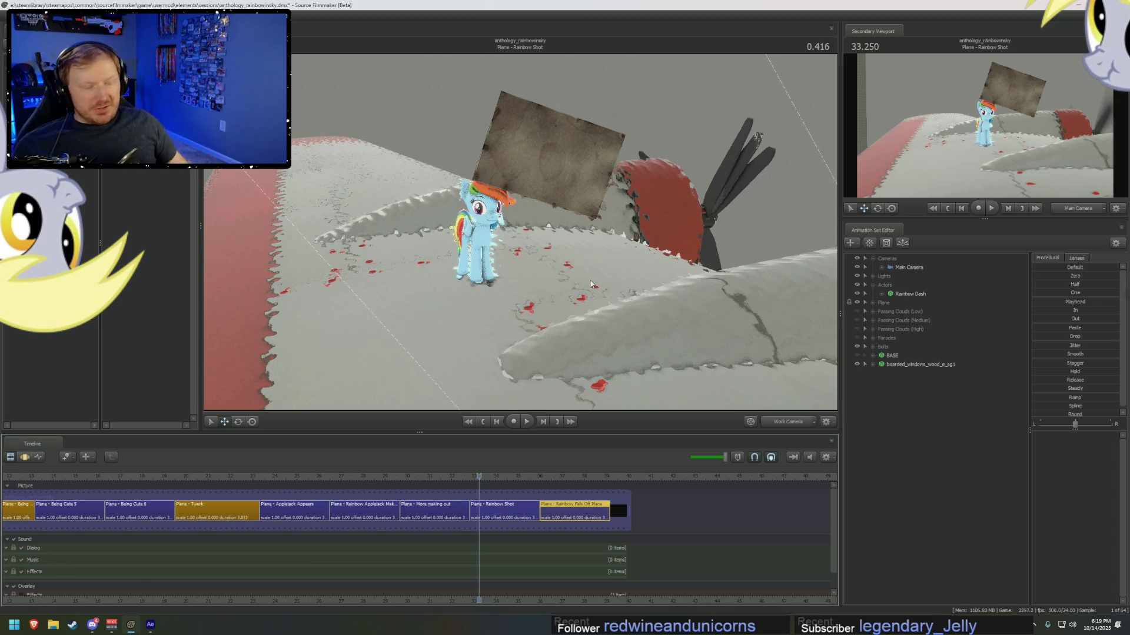
# - Trim the empty tail off the film track and return to the Being Cute 5 shot
pyautogui.moveTo(621, 505); pyautogui.dragTo(610, 507)
pyautogui.moveTo(554, 603); pyautogui.dragTo(741, 607, button='middle')
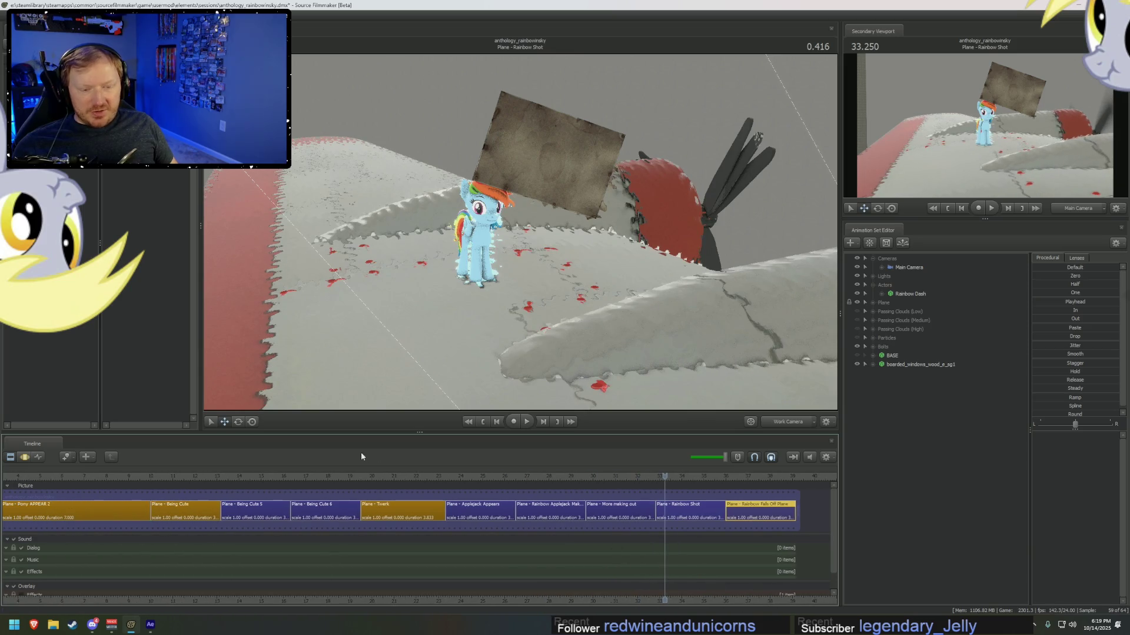
pyautogui.click(254, 477)
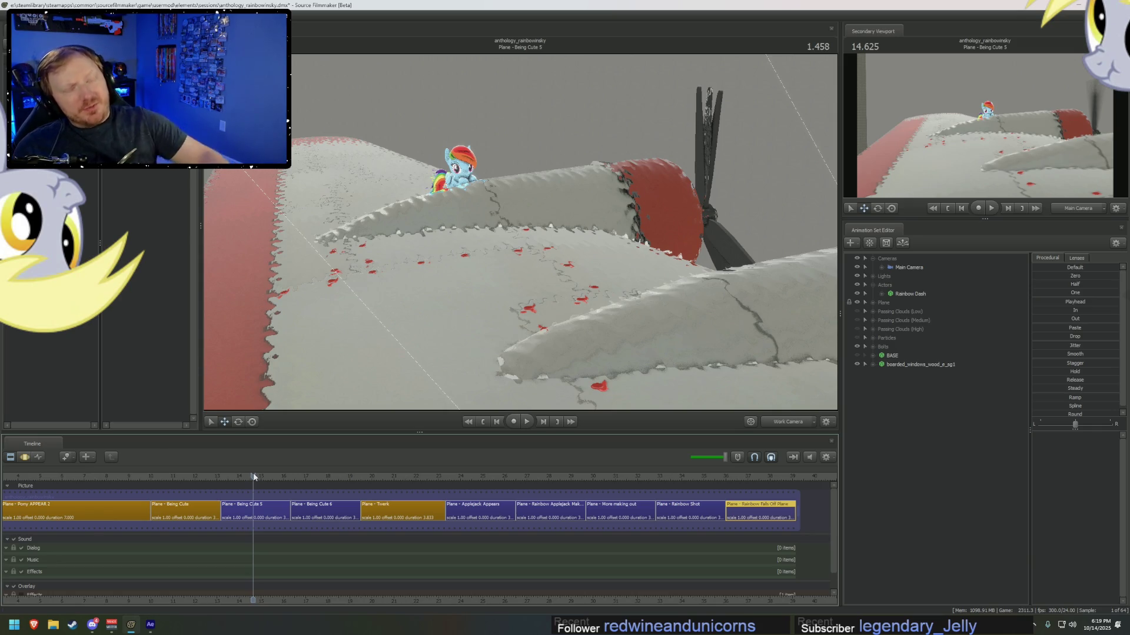
# - Select the Plane - Being Cute clip, play it through the Main Camera, then show the motion editor
pyautogui.scroll(3, 385, 510)
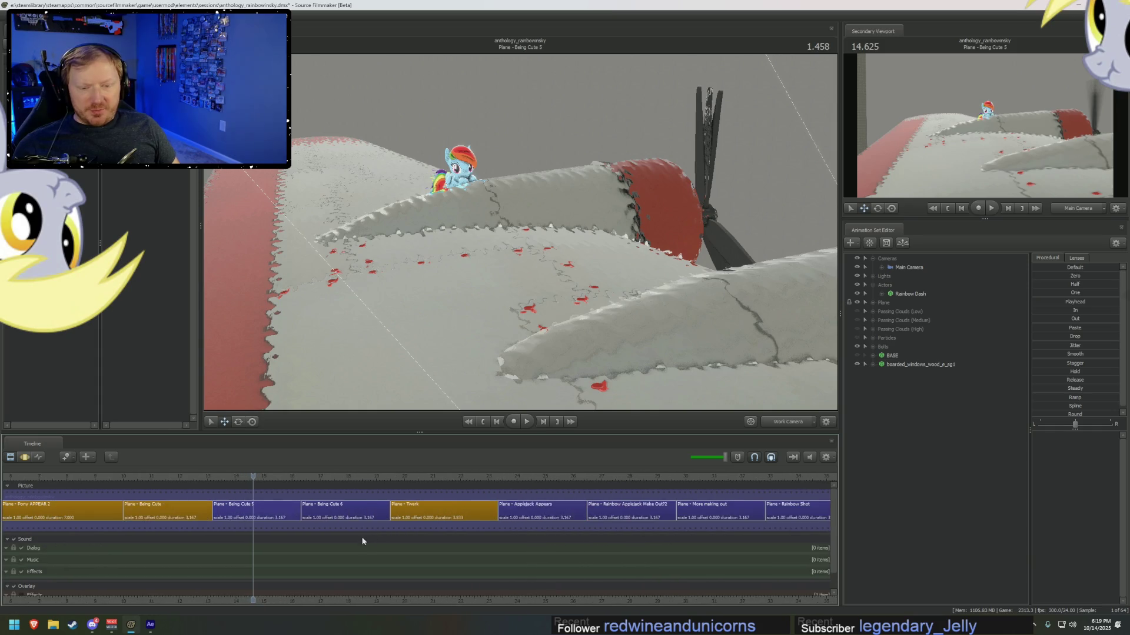
pyautogui.moveTo(319, 599); pyautogui.dragTo(325, 586, button='middle')
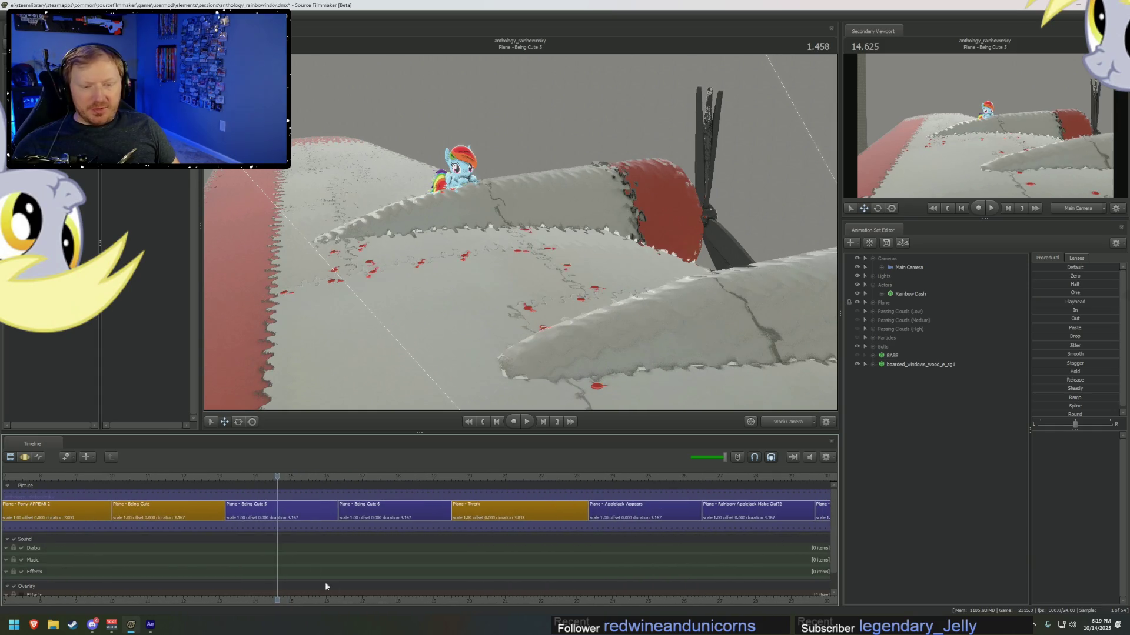
pyautogui.click(236, 477)
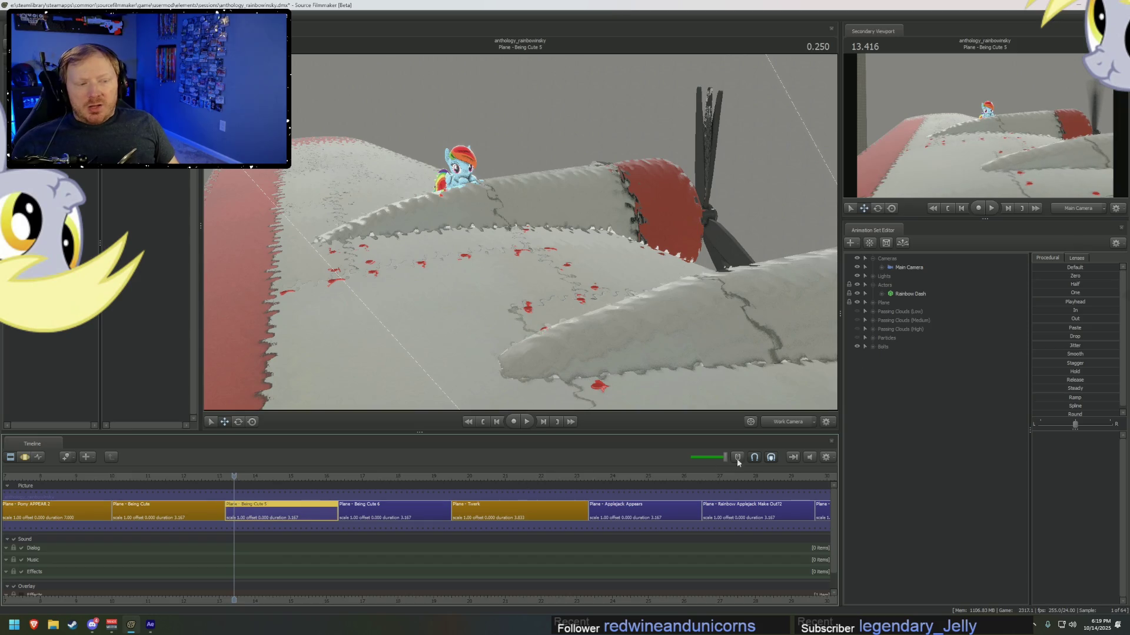
pyautogui.click(799, 421)
pyautogui.click(716, 433)
pyautogui.moveTo(190, 475)
pyautogui.mouseDown()
pyautogui.moveTo(232, 480)
pyautogui.moveTo(141, 483)
pyautogui.moveTo(195, 503)
pyautogui.moveTo(142, 510)
pyautogui.moveTo(206, 512)
pyautogui.moveTo(161, 514)
pyautogui.mouseUp()
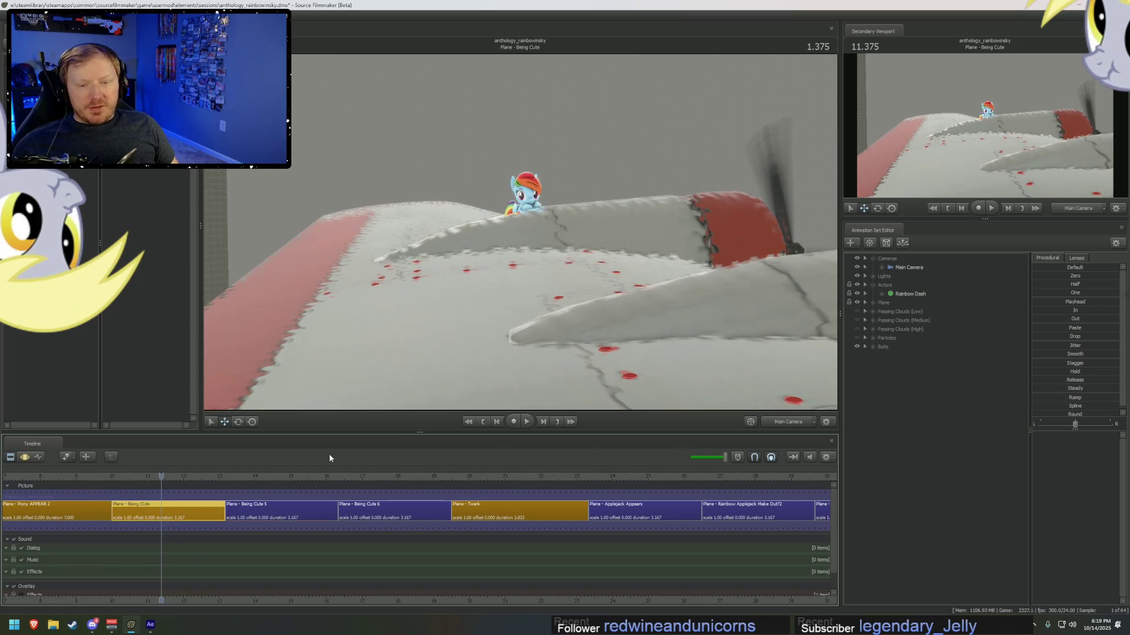
pyautogui.press('space')
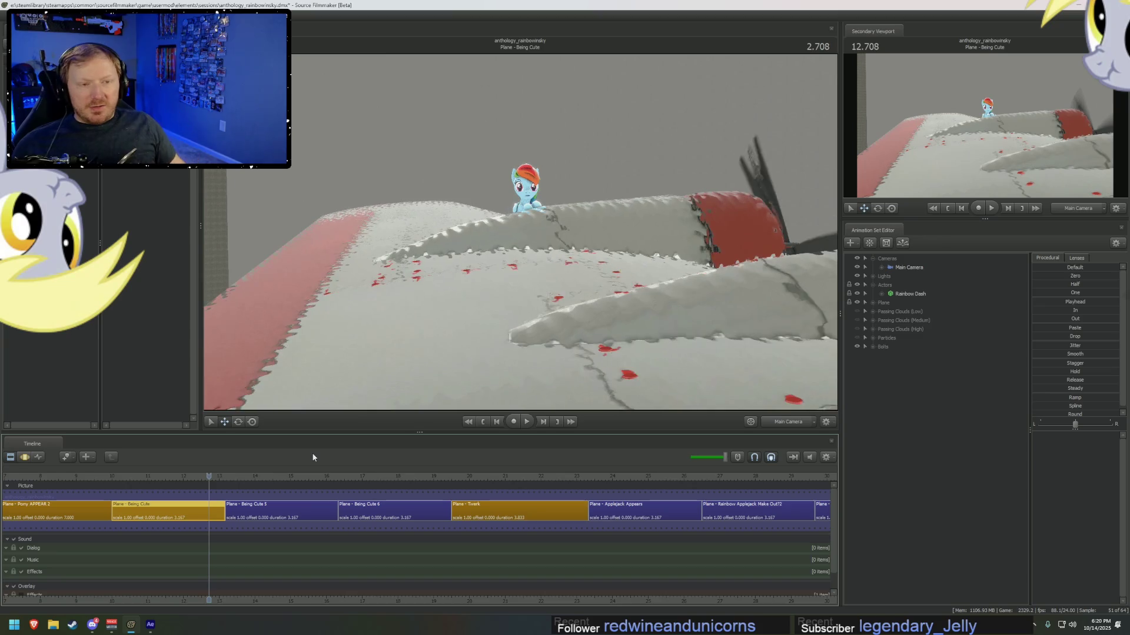
pyautogui.press('F3')
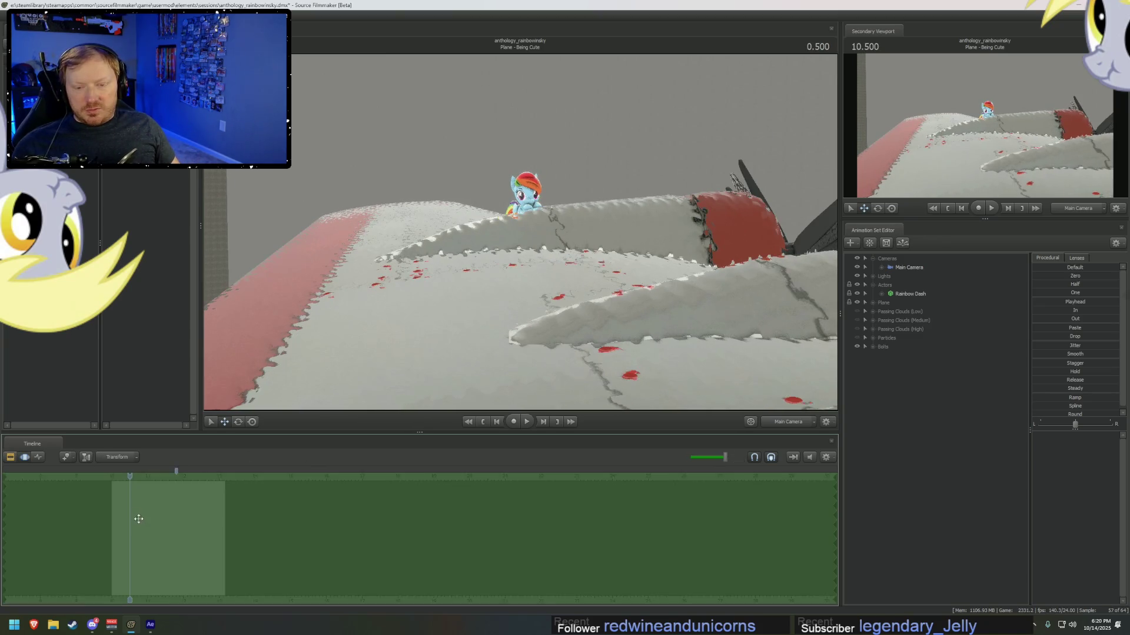
# - Frame Rainbow Dash's Head control in the work camera and rotate it to tilt her head
pyautogui.moveTo(98, 565)
pyautogui.mouseDown()
pyautogui.moveTo(320, 575)
pyautogui.moveTo(403, 547)
pyautogui.moveTo(136, 531)
pyautogui.mouseUp()
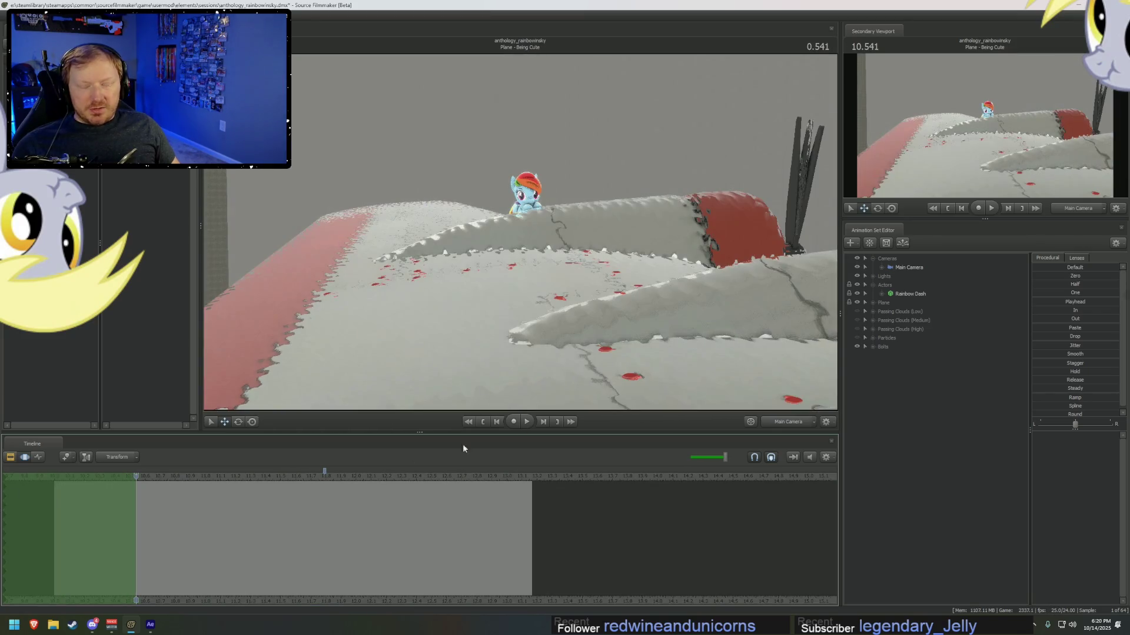
pyautogui.press('f')
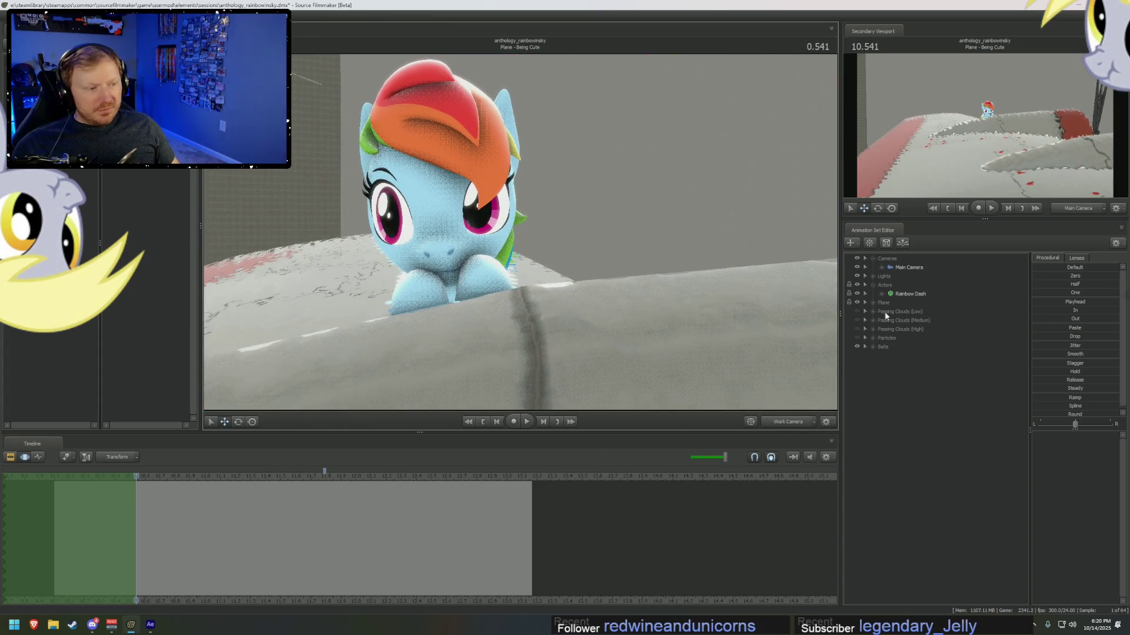
pyautogui.click(881, 294)
pyautogui.click(890, 311)
pyautogui.click(910, 329)
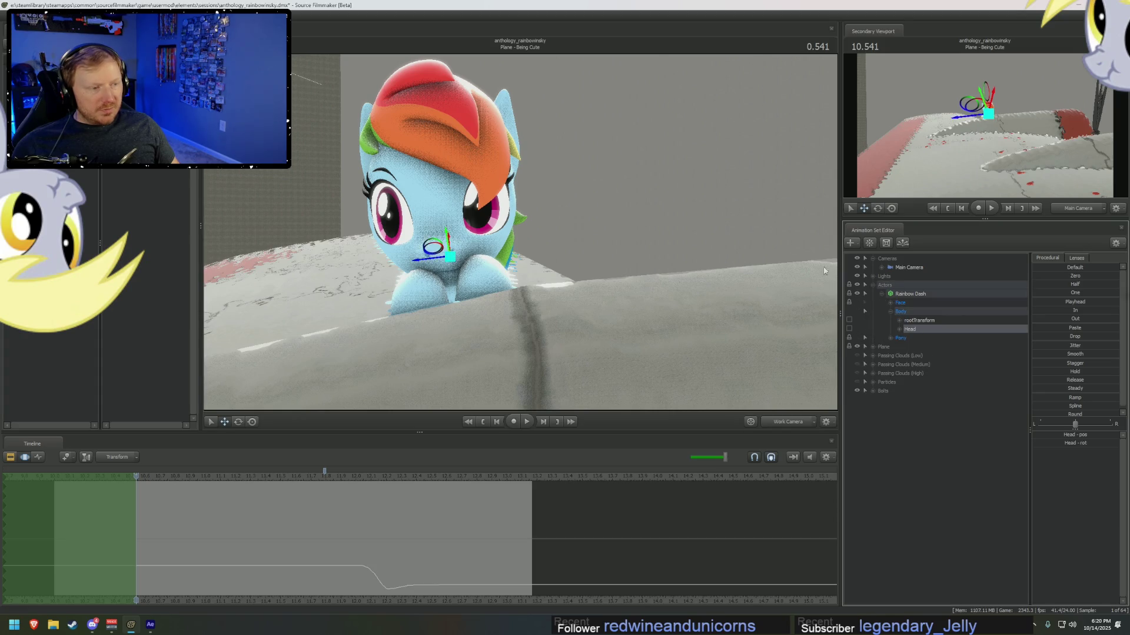
pyautogui.press('f')
pyautogui.press('e')
pyautogui.moveTo(583, 215); pyautogui.dragTo(582, 215)
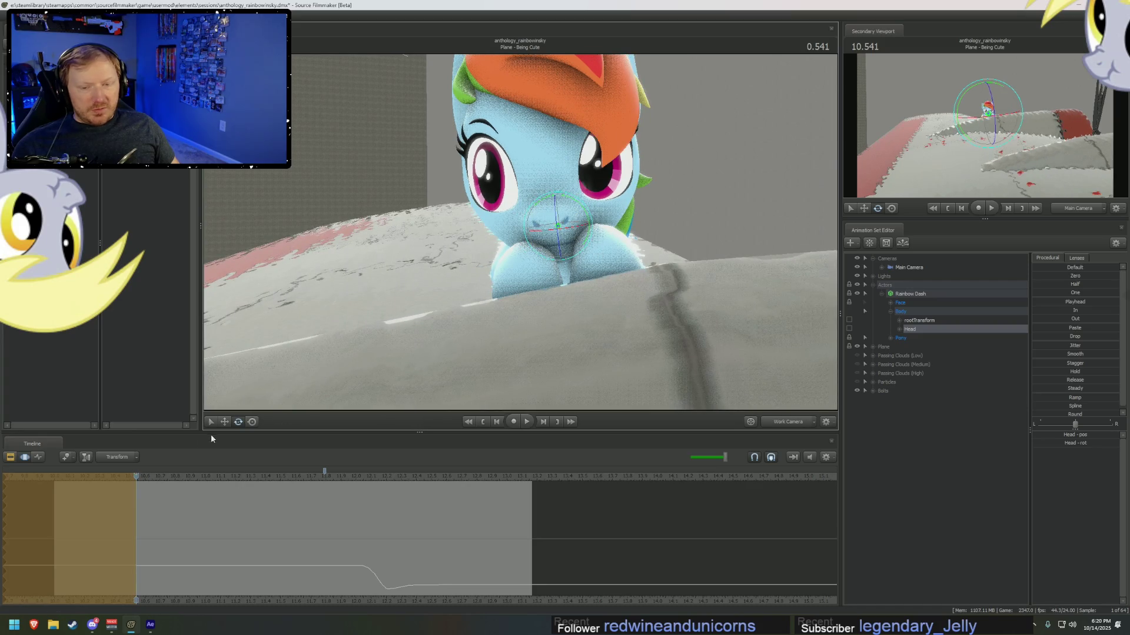
# - At about 10.29, rotate the Neck bone to shift her head
pyautogui.moveTo(146, 473); pyautogui.dragTo(97, 473)
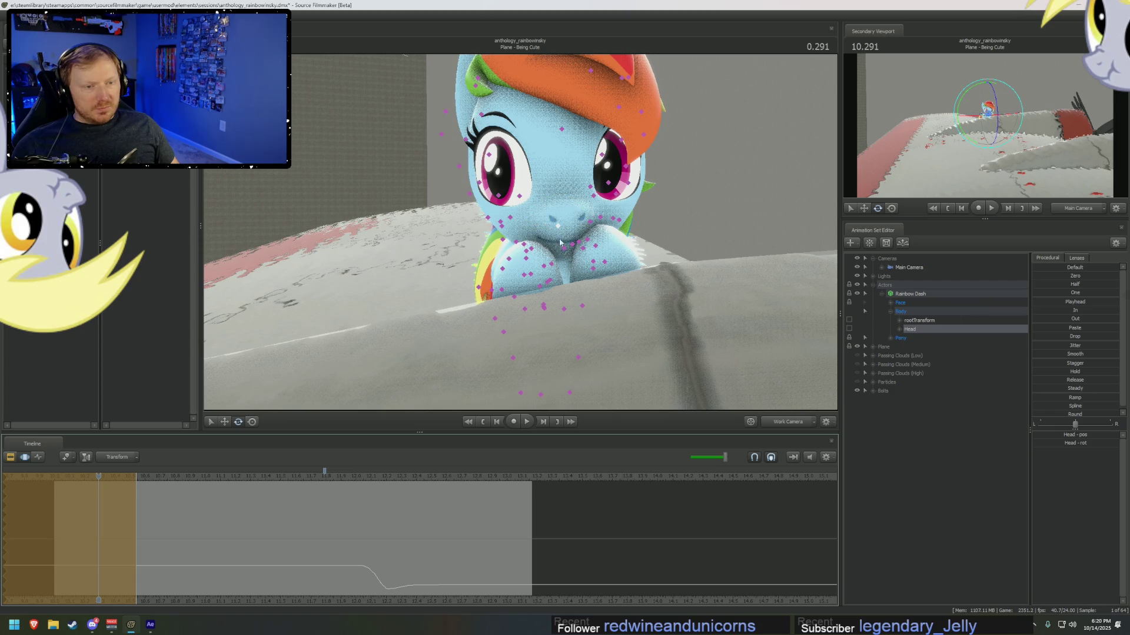
pyautogui.click(890, 339)
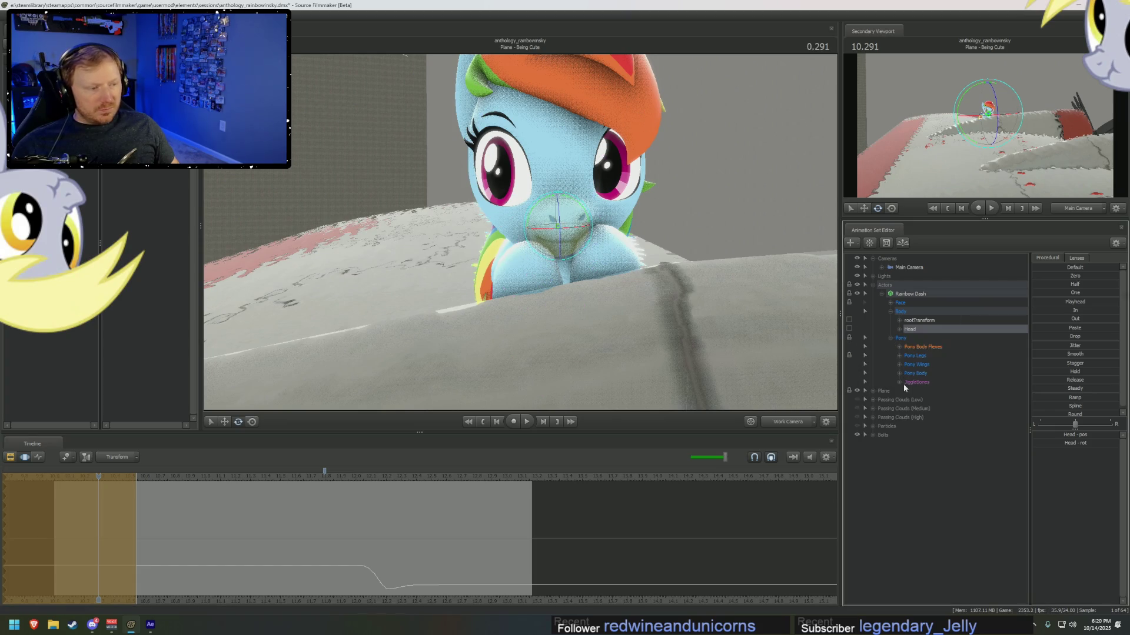
pyautogui.click(919, 409)
pyautogui.moveTo(520, 261); pyautogui.dragTo(513, 255)
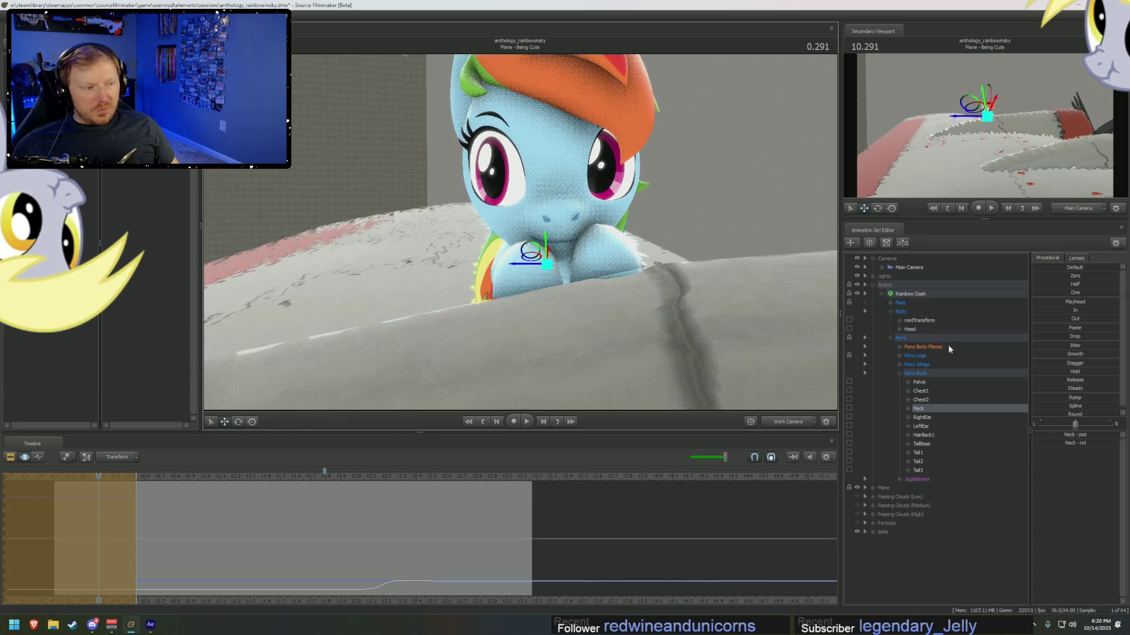
# - Move the Eyes view target onto the plane's engine cowling and play to check
pyautogui.click(900, 303)
pyautogui.click(934, 313)
pyautogui.moveTo(529, 247)
pyautogui.mouseDown()
pyautogui.moveTo(537, 235)
pyautogui.moveTo(598, 257)
pyautogui.moveTo(485, 333)
pyautogui.moveTo(419, 331)
pyautogui.mouseUp()
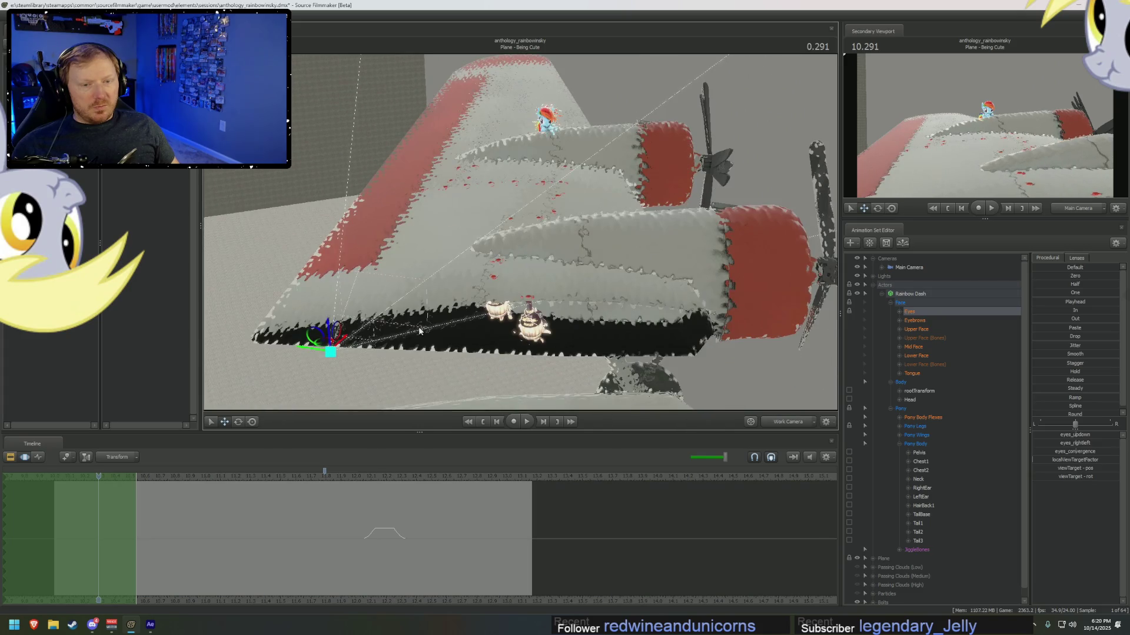
pyautogui.moveTo(329, 350)
pyautogui.mouseDown()
pyautogui.moveTo(491, 360)
pyautogui.moveTo(788, 327)
pyautogui.moveTo(761, 332)
pyautogui.mouseUp()
pyautogui.press('space')
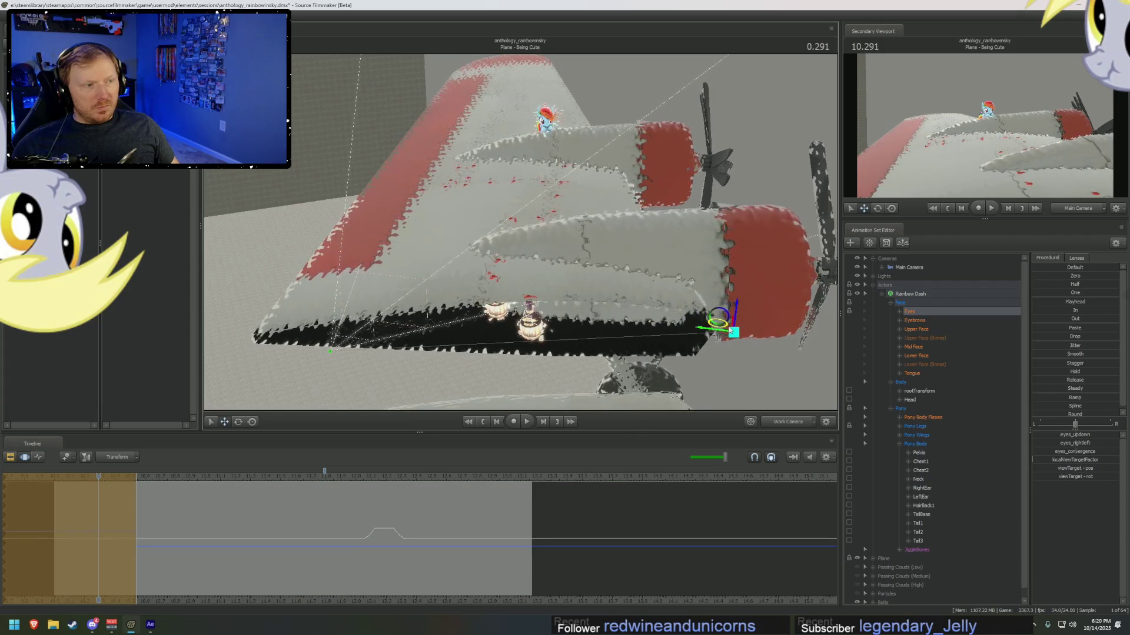
pyautogui.press('space')
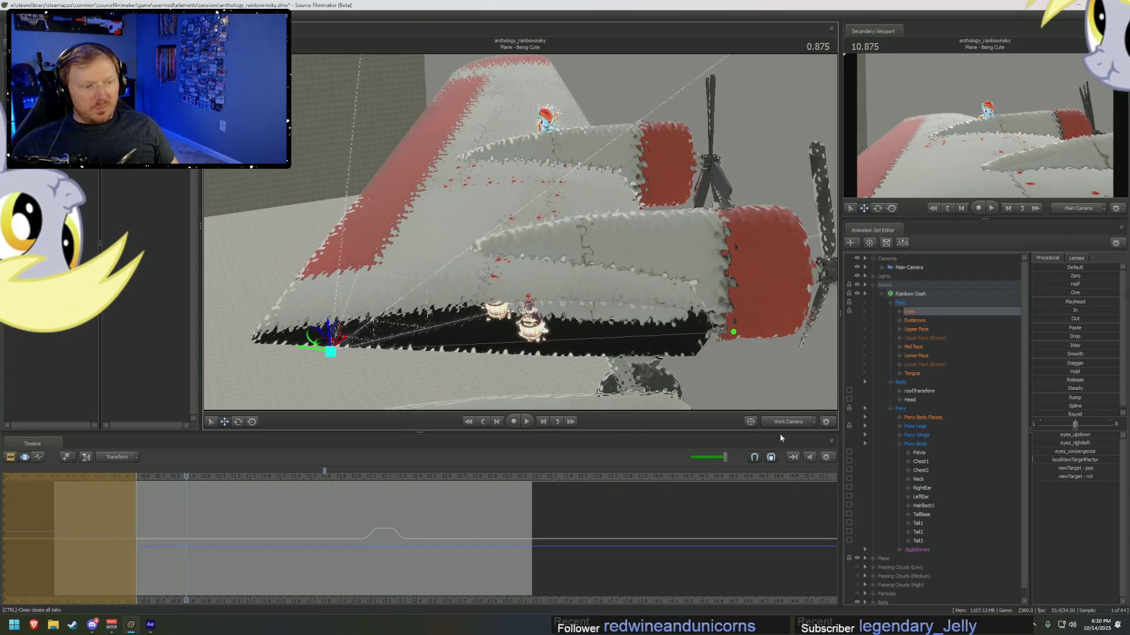
pyautogui.press('space')
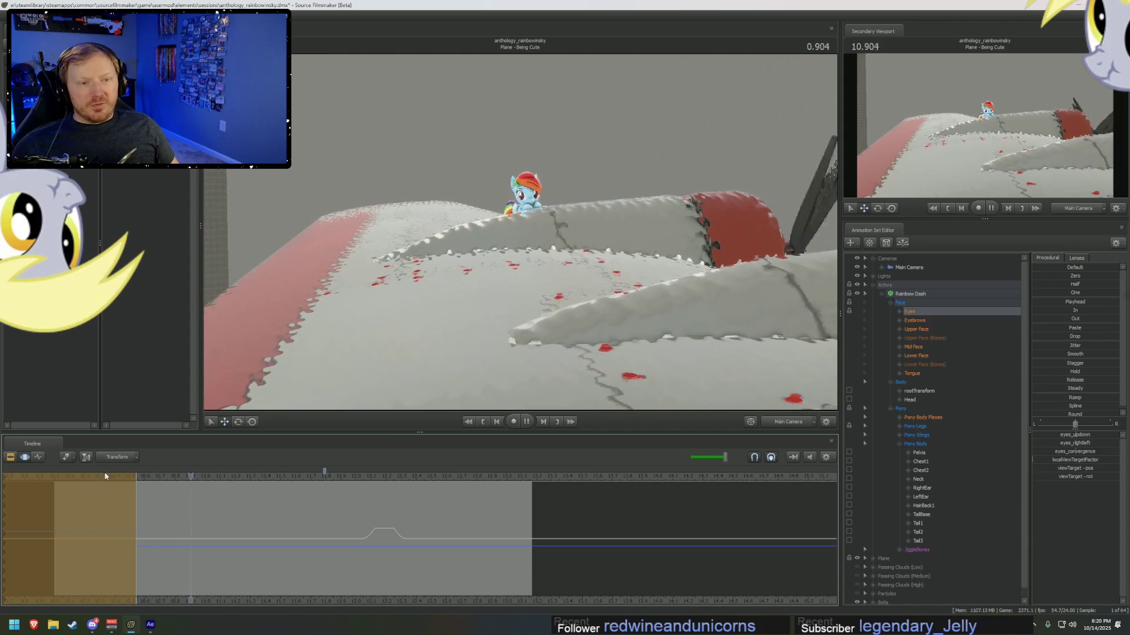
# - Stop playback at 2.625 and select Rainbow Dash's whole animation set
pyautogui.press('space')
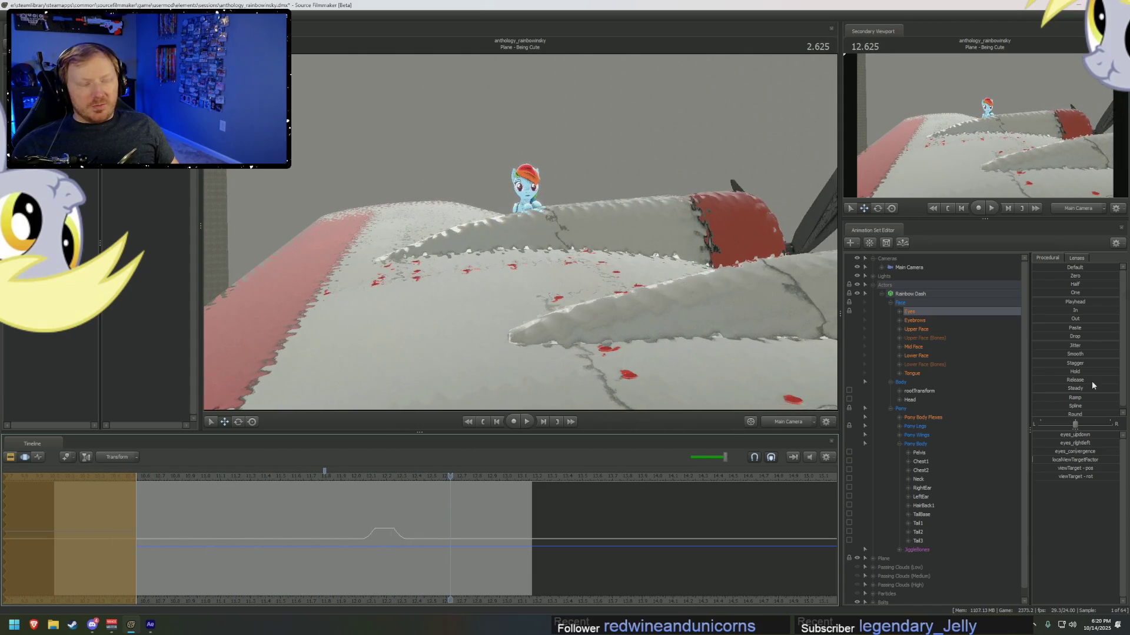
pyautogui.click(918, 295)
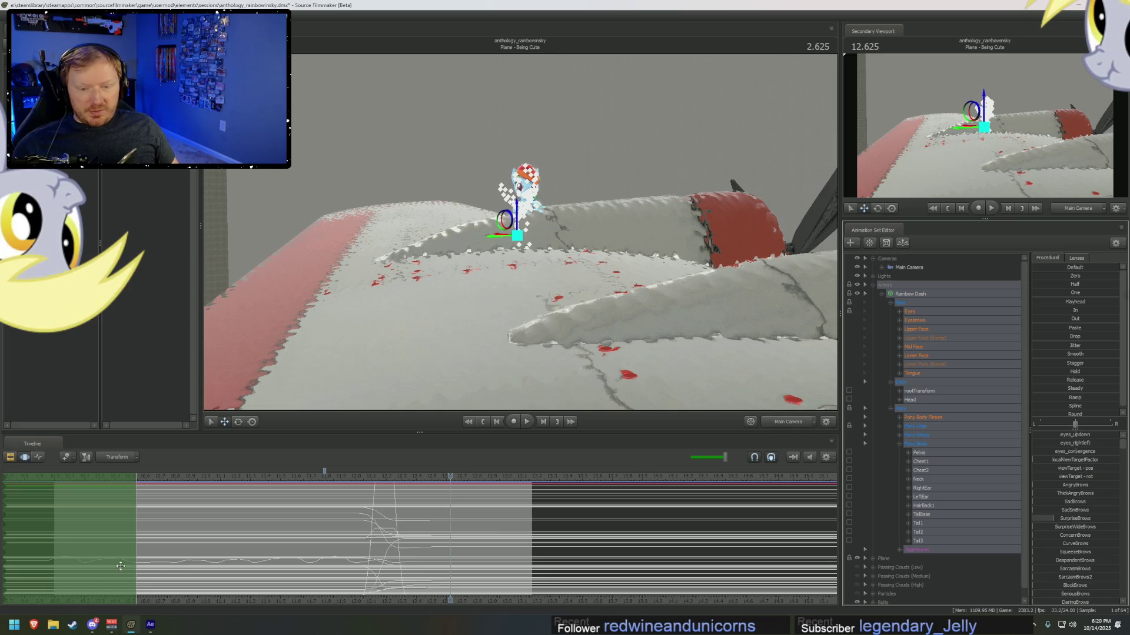
# - Select the Neck, Head and Eyes controls and play the shot from about 10.541
pyautogui.click(927, 418)
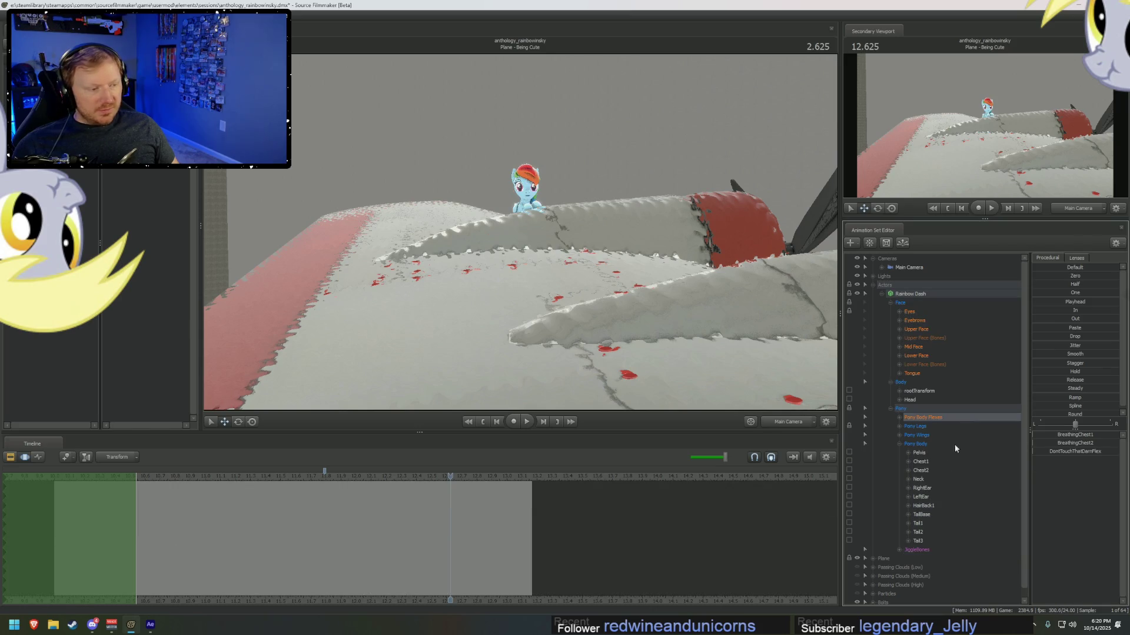
pyautogui.click(918, 479)
pyautogui.keyDown('ctrl'); pyautogui.click(910, 399); pyautogui.keyUp('ctrl')
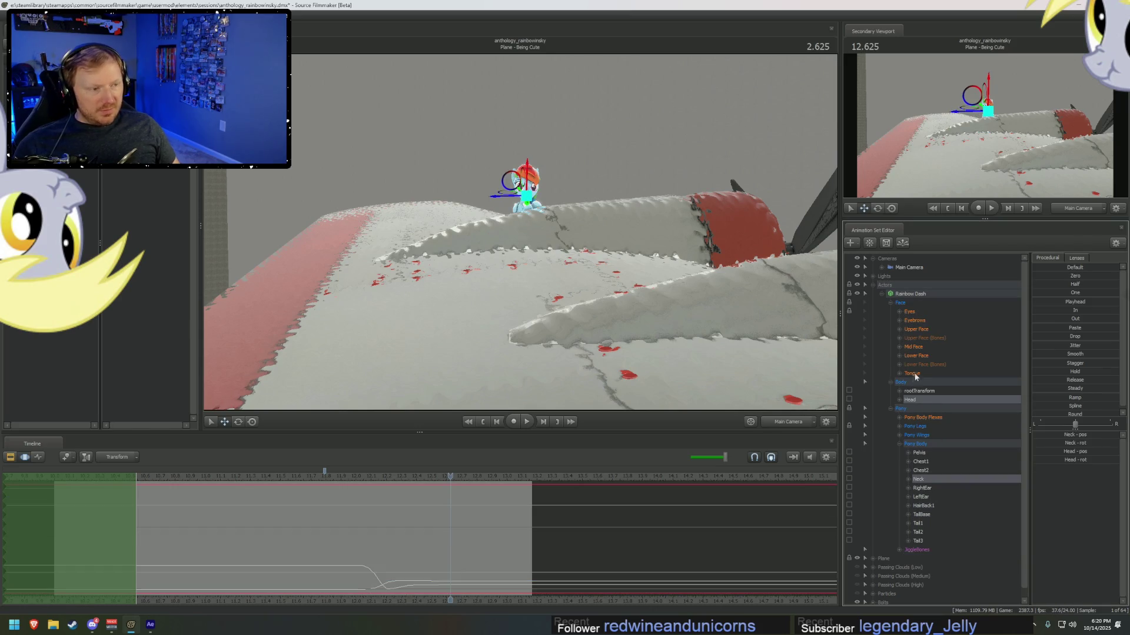
pyautogui.keyDown('ctrl'); pyautogui.click(909, 311); pyautogui.keyUp('ctrl')
pyautogui.click(135, 522)
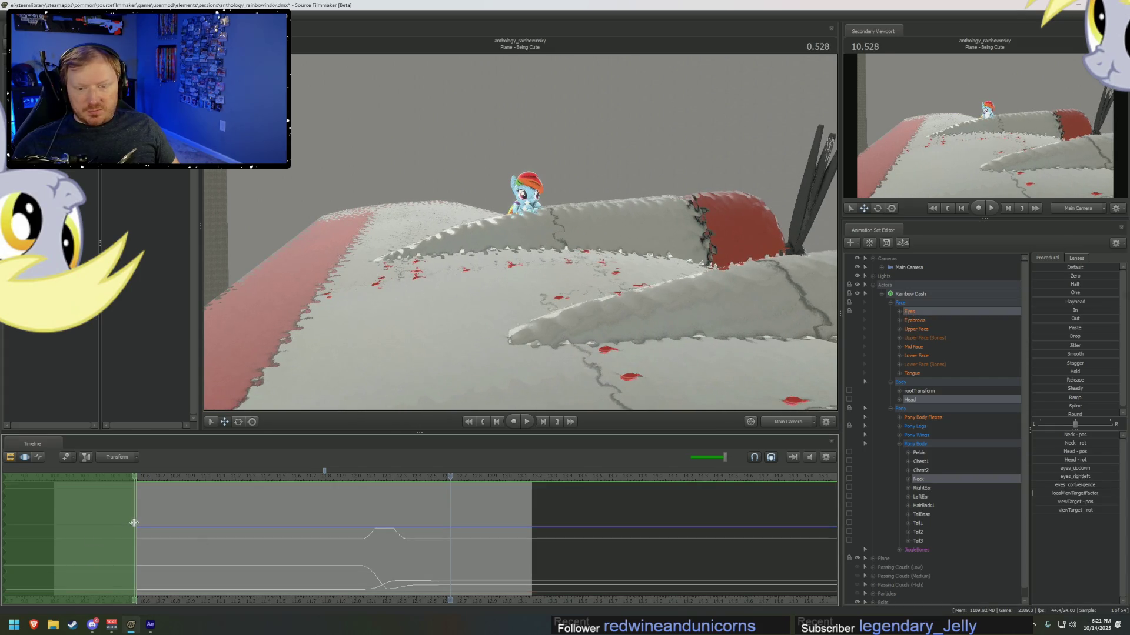
pyautogui.press('space')
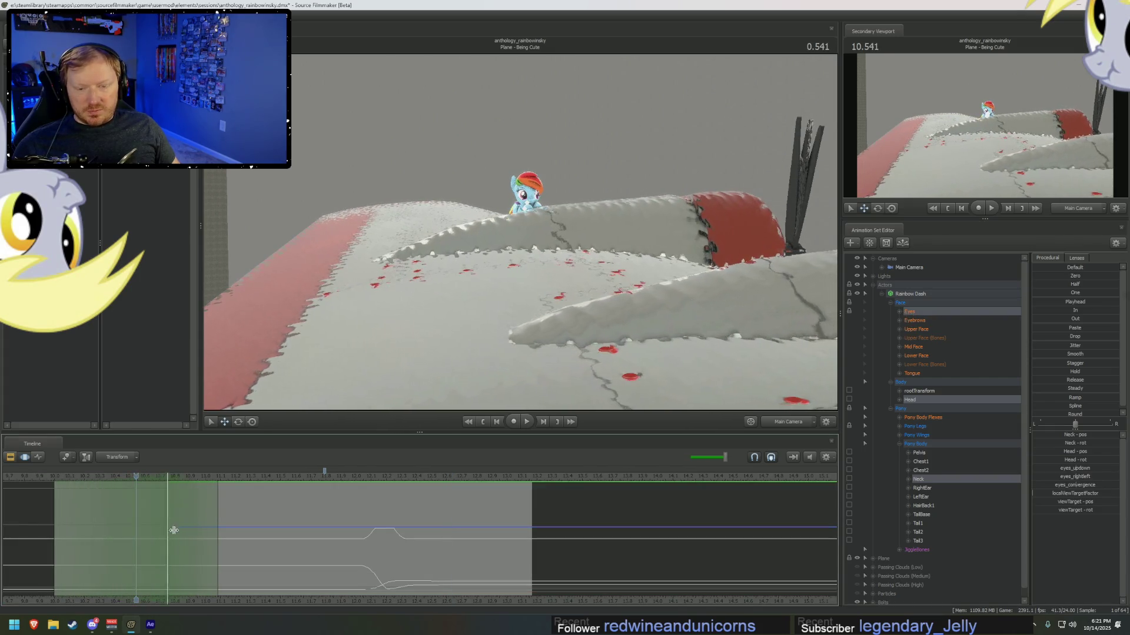
pyautogui.hotkey('ctrl', '1')
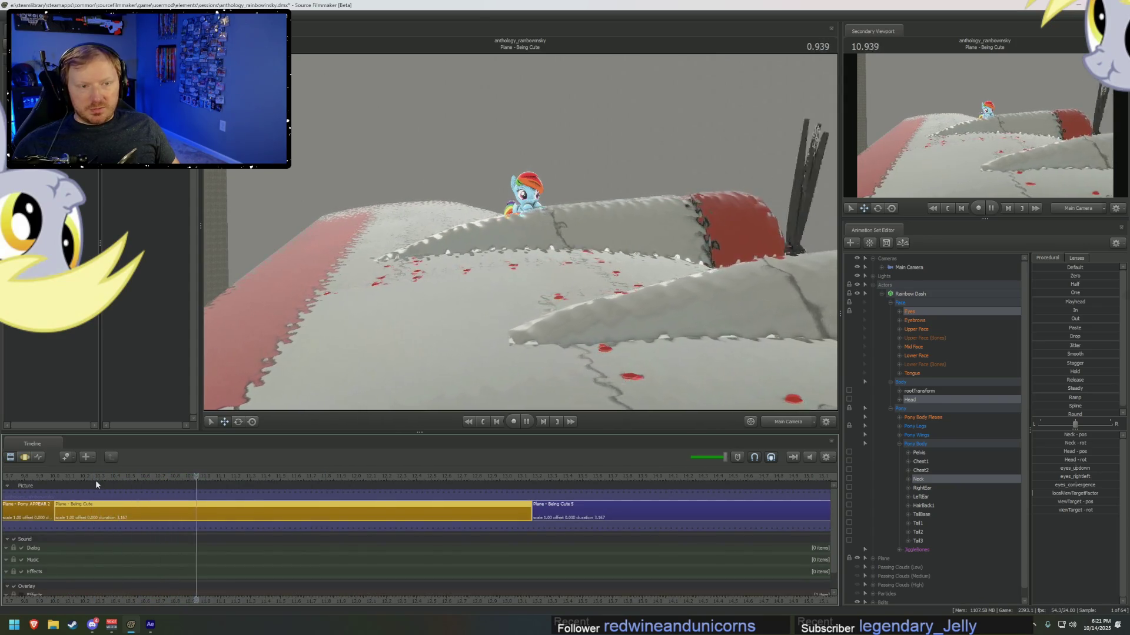
pyautogui.press('space')
pyautogui.hotkey('ctrl', '2')
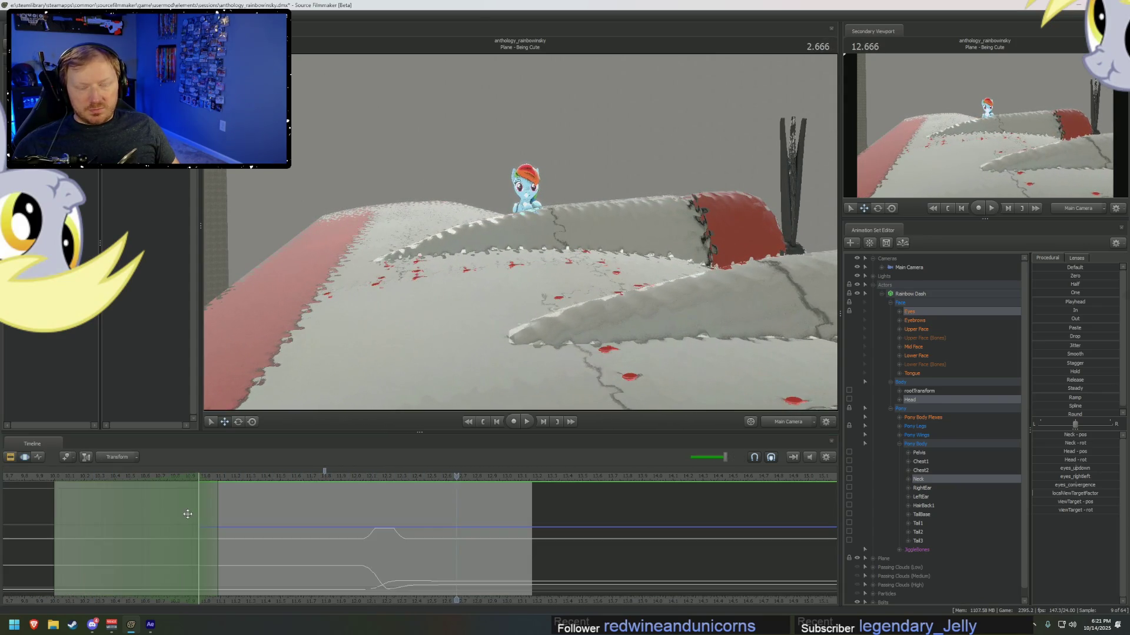
# - Set a time selection around 11 seconds with widened falloff and preview the motion
pyautogui.moveTo(217, 514)
pyautogui.mouseDown()
pyautogui.moveTo(197, 517)
pyautogui.moveTo(227, 533)
pyautogui.moveTo(280, 533)
pyautogui.mouseUp()
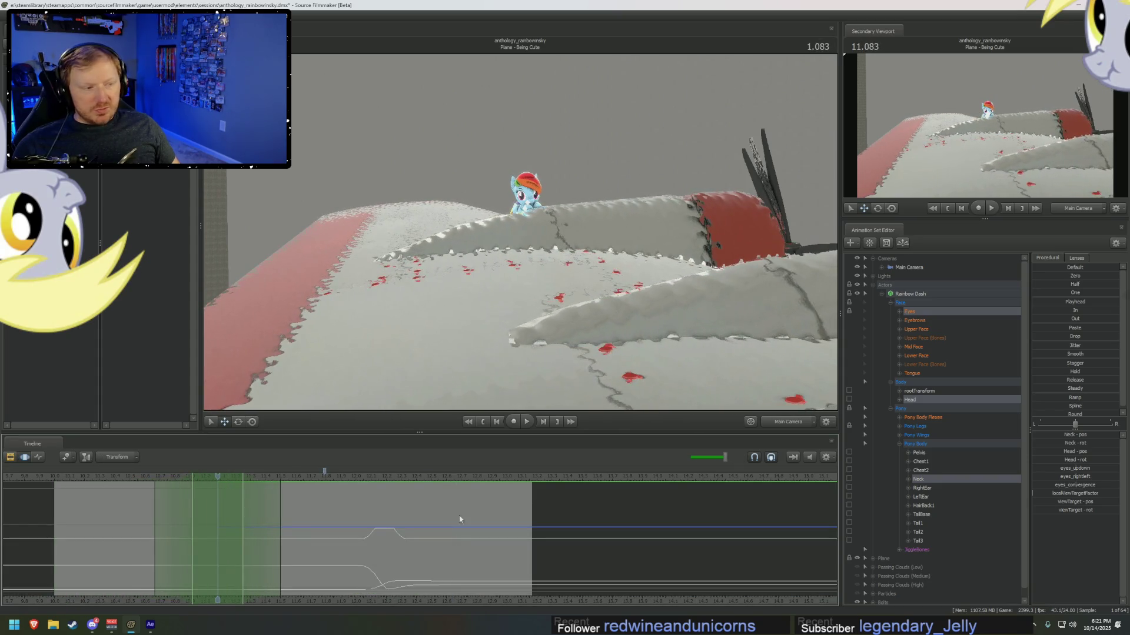
pyautogui.keyDown('ctrl'); pyautogui.click(932, 314); pyautogui.keyUp('ctrl')
pyautogui.scroll(-1, 1044, 392)
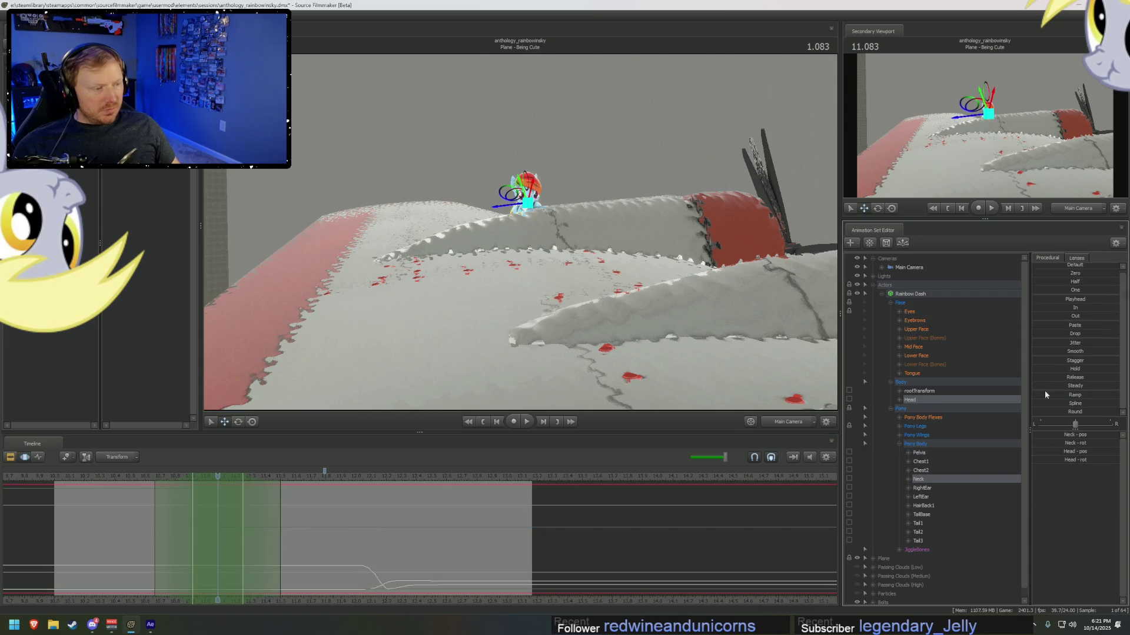
pyautogui.click(1036, 412)
pyautogui.press('space')
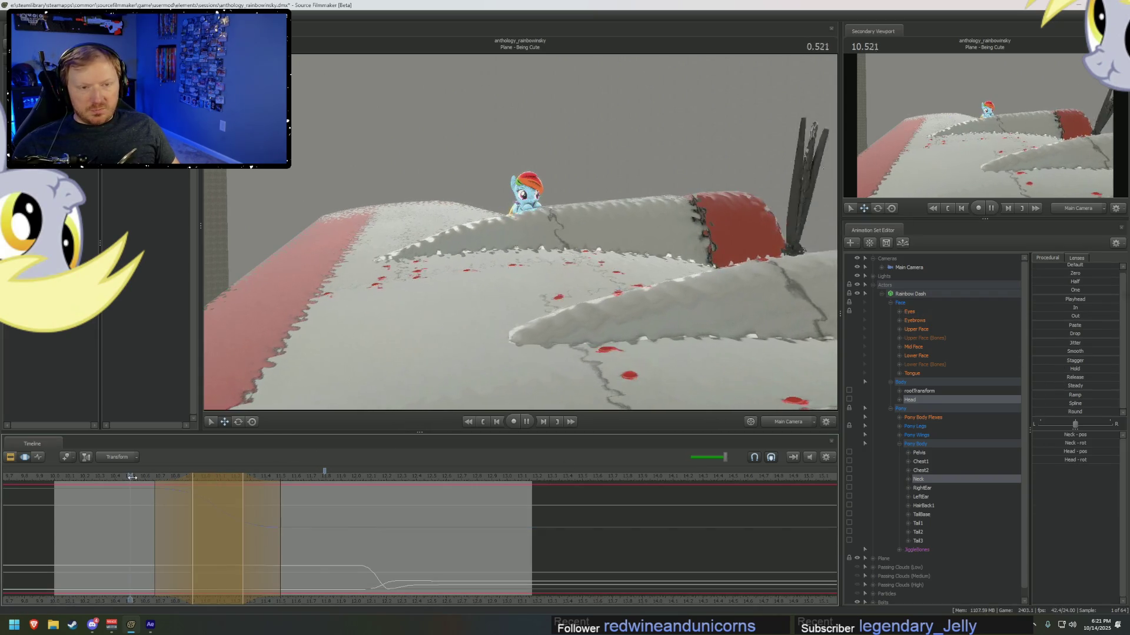
pyautogui.scroll(-2, 138, 531)
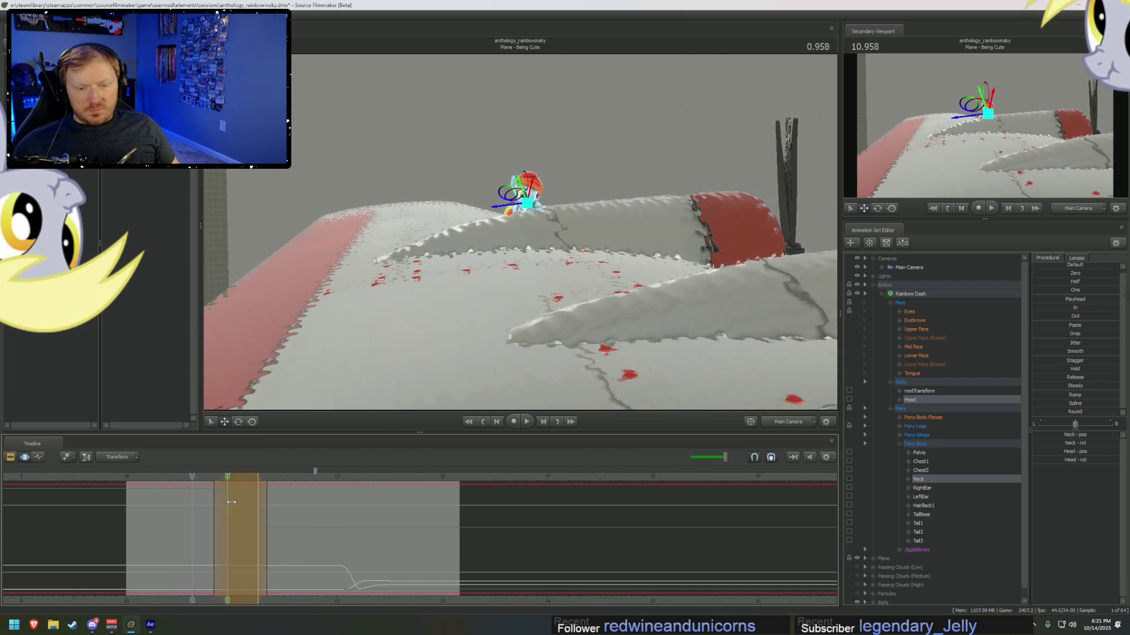
pyautogui.moveTo(280, 510); pyautogui.dragTo(289, 510)
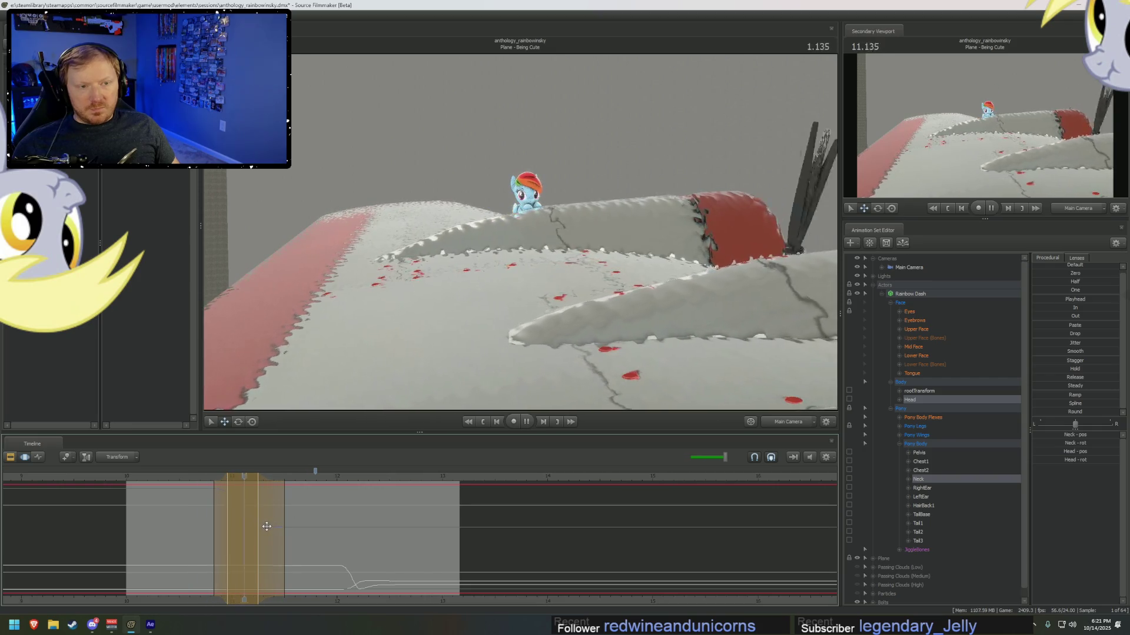
# - Frame the neck in the work camera, narrow the hold region and replay the head move
pyautogui.keyDown('ctrl'); pyautogui.click(795, 424); pyautogui.keyUp('ctrl')
pyautogui.press('f')
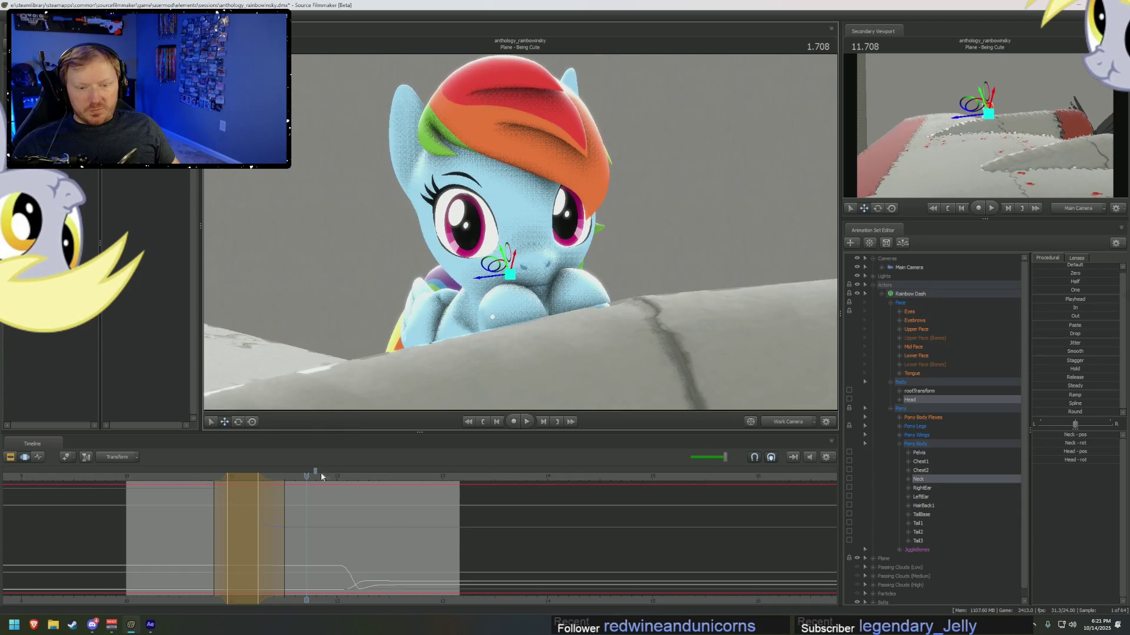
pyautogui.moveTo(241, 520); pyautogui.dragTo(230, 500)
pyautogui.press('space')
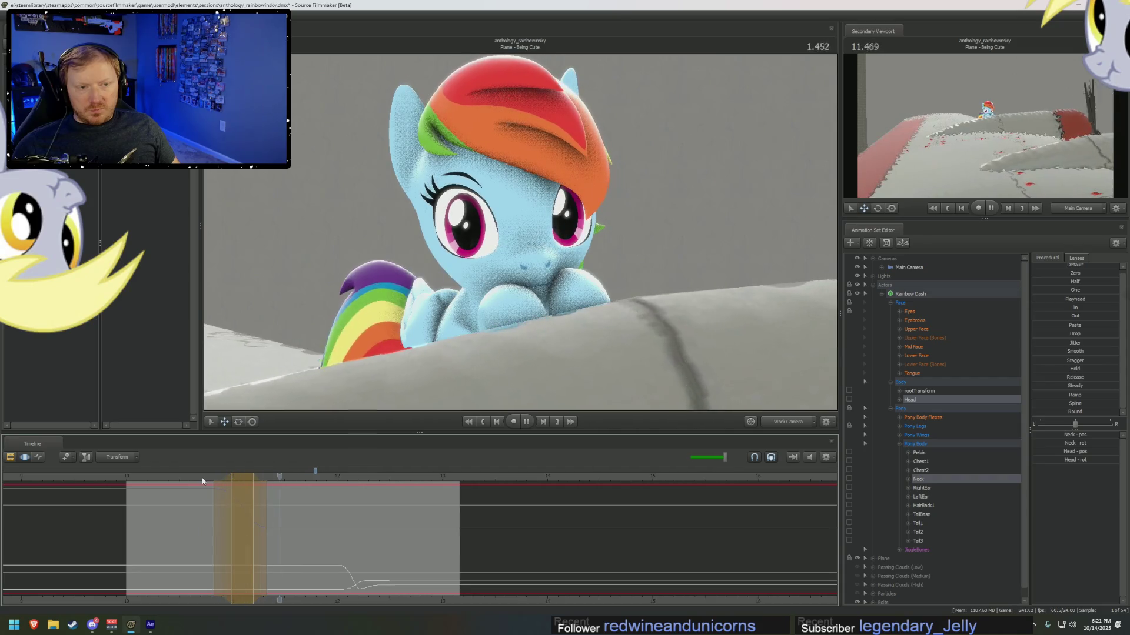
pyautogui.press('space')
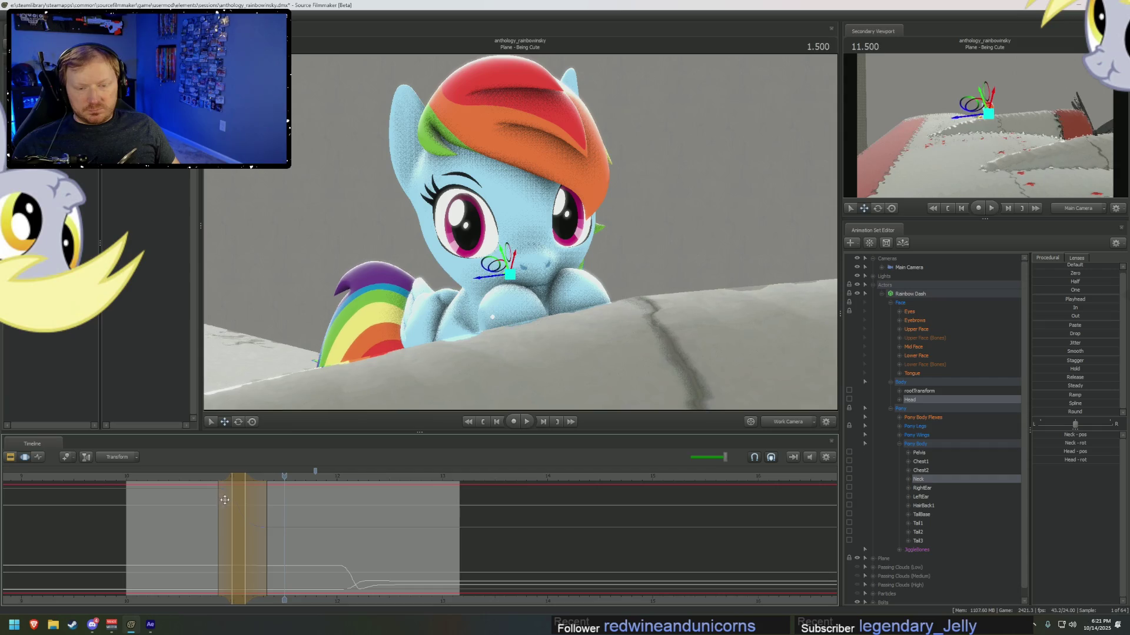
pyautogui.click(225, 499)
# - Shift the Upper Face blink time selection earlier, near 12.4, and widen it around the blink
pyautogui.click(927, 330)
pyautogui.scroll(2, 265, 518)
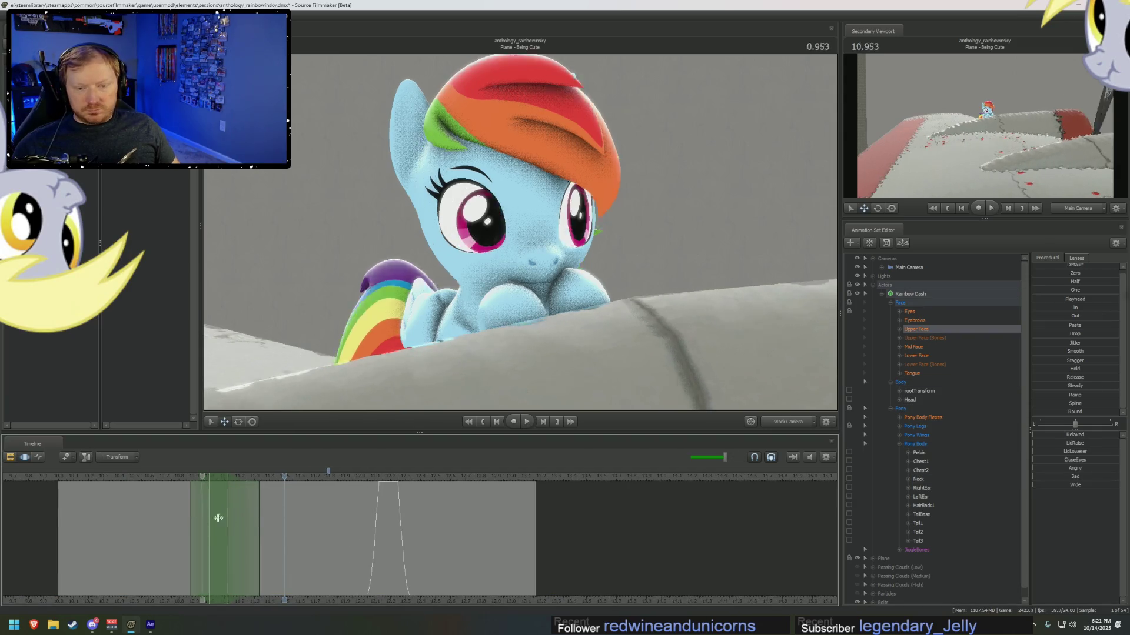
pyautogui.moveTo(261, 536)
pyautogui.mouseDown()
pyautogui.moveTo(418, 536)
pyautogui.moveTo(232, 532)
pyautogui.mouseUp()
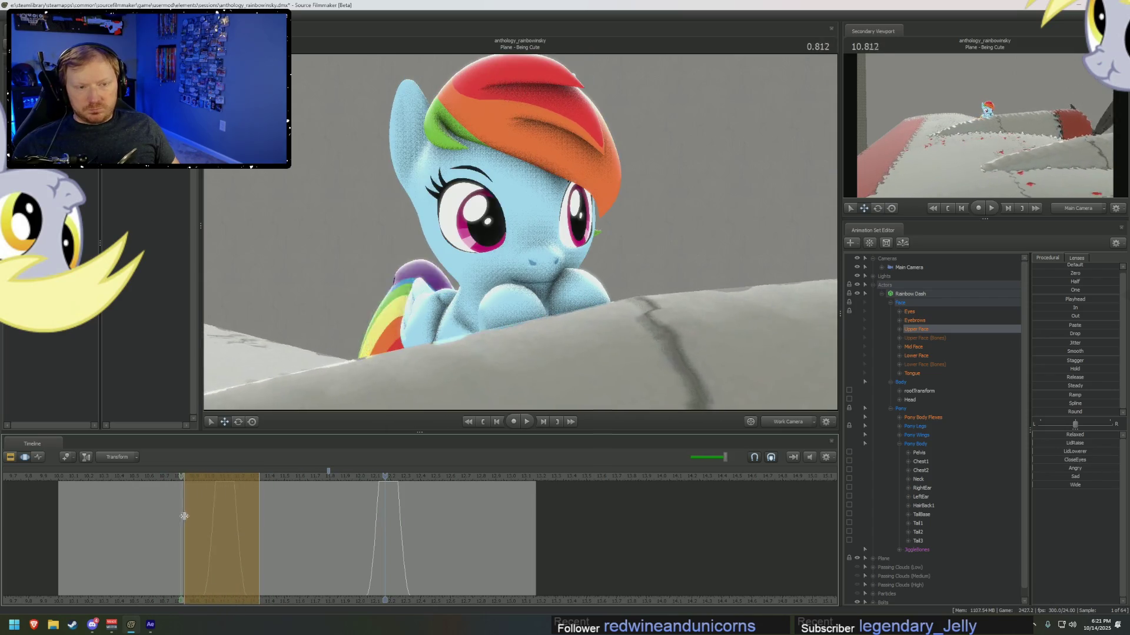
pyautogui.moveTo(230, 514); pyautogui.dragTo(224, 513)
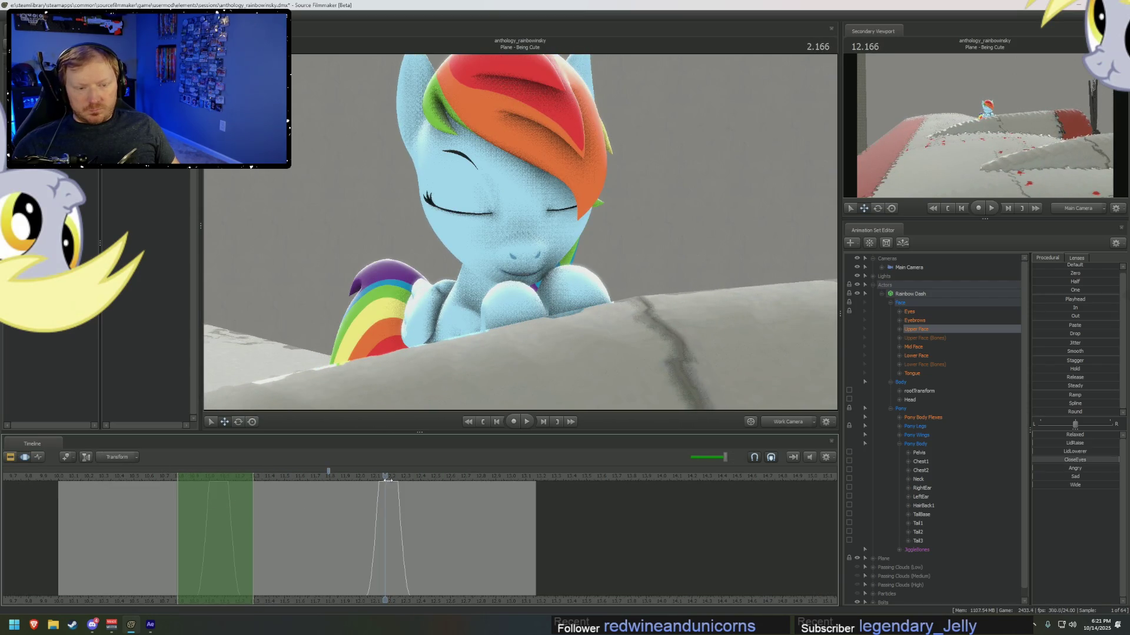
pyautogui.click(218, 523)
pyautogui.moveTo(218, 523); pyautogui.dragTo(206, 527)
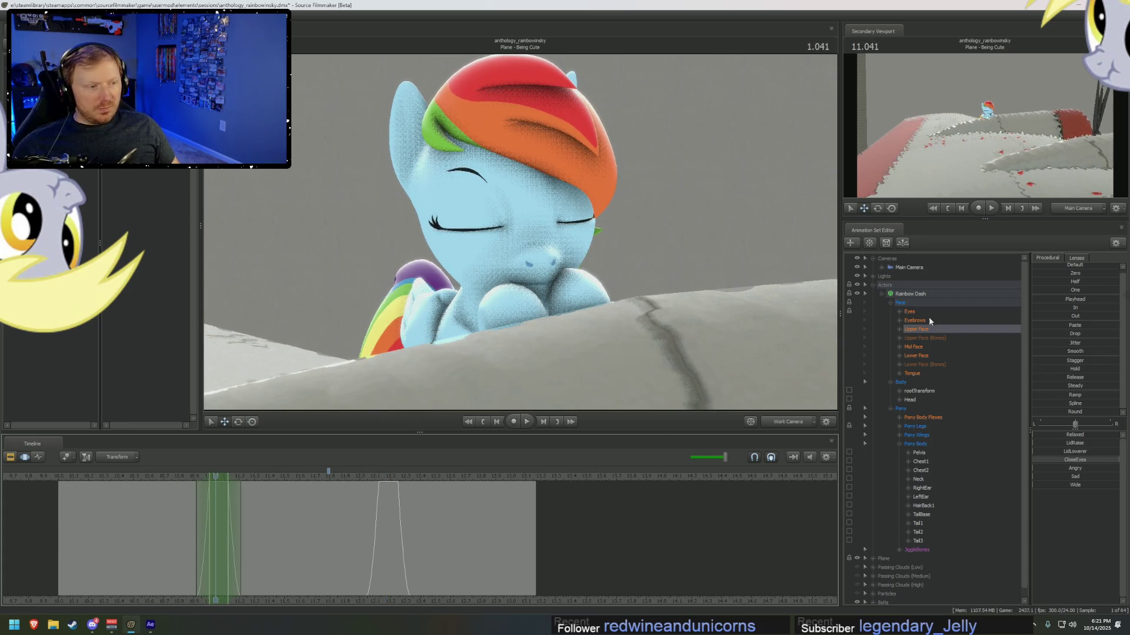
# - Check the Eyes curves by scrubbing, then play the blink through the Main Camera
pyautogui.click(910, 311)
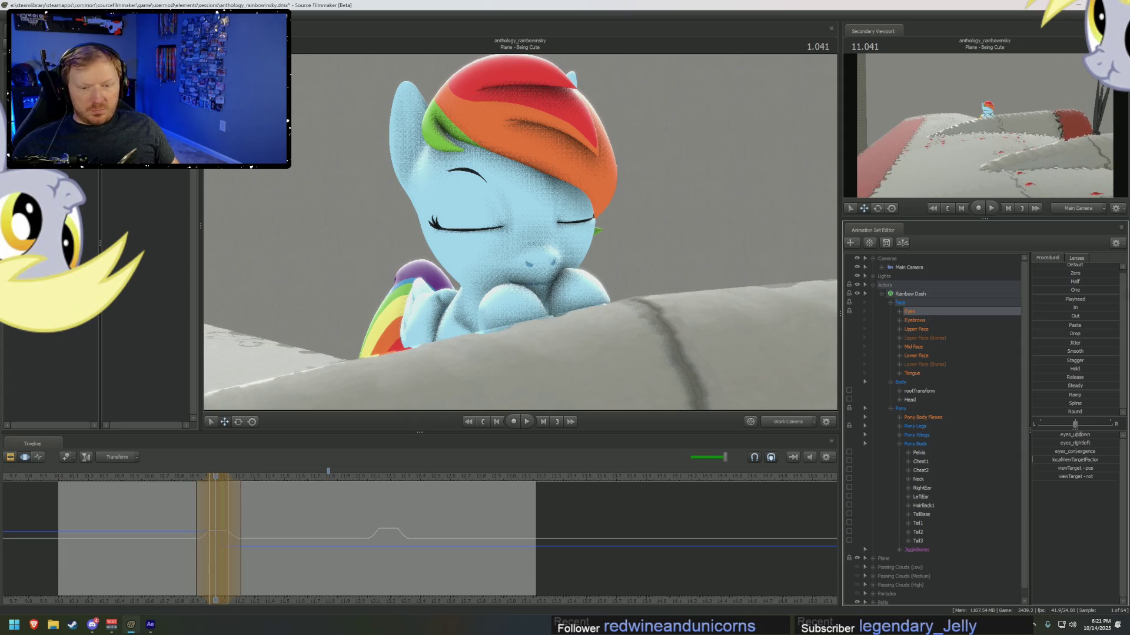
pyautogui.moveTo(295, 530)
pyautogui.mouseDown()
pyautogui.moveTo(151, 514)
pyautogui.moveTo(400, 532)
pyautogui.moveTo(170, 529)
pyautogui.moveTo(283, 539)
pyautogui.mouseUp()
pyautogui.click(788, 420)
pyautogui.press('space')
pyautogui.press('space')
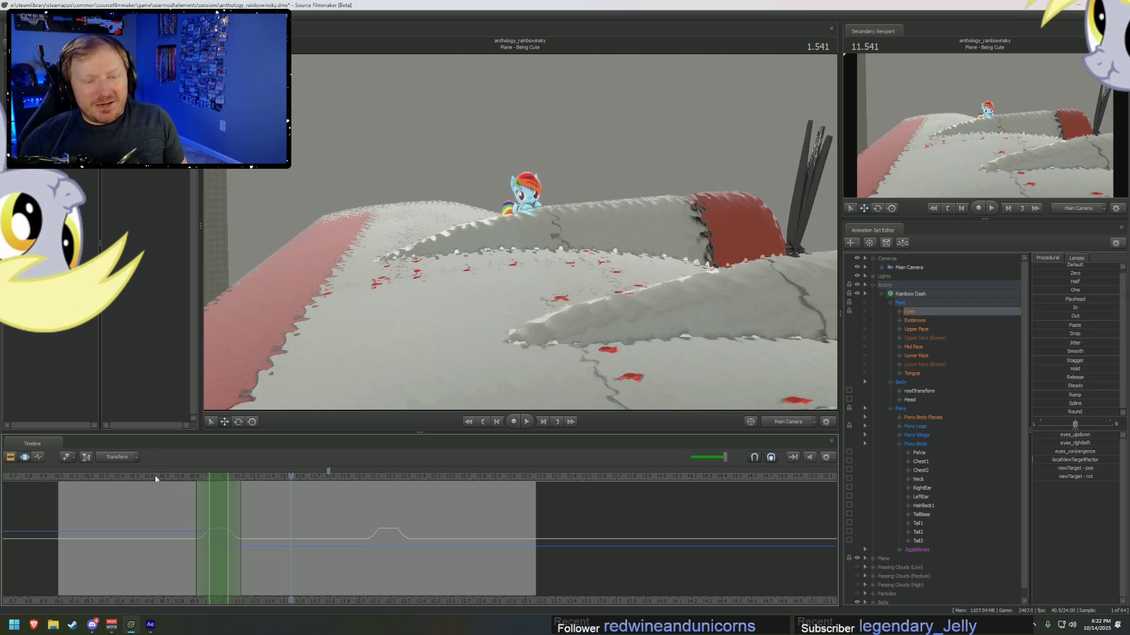
# - Replay the blink in the clip overview, then fly the work camera close to her face with curves shown
pyautogui.click(120, 476)
pyautogui.press('F2')
pyautogui.press('space')
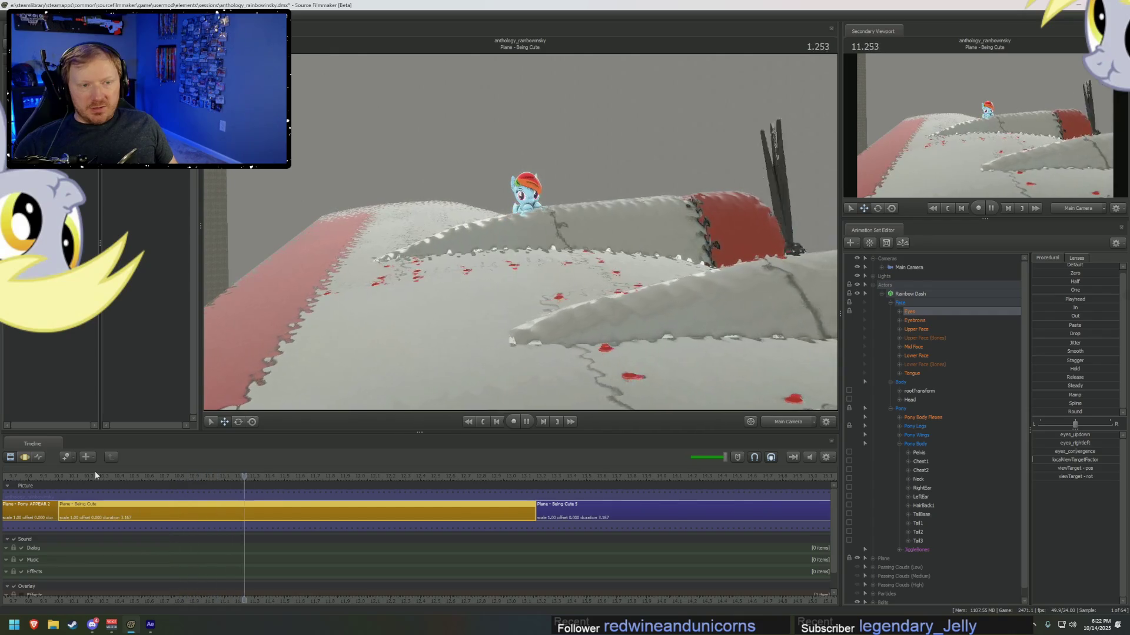
pyautogui.click(120, 475)
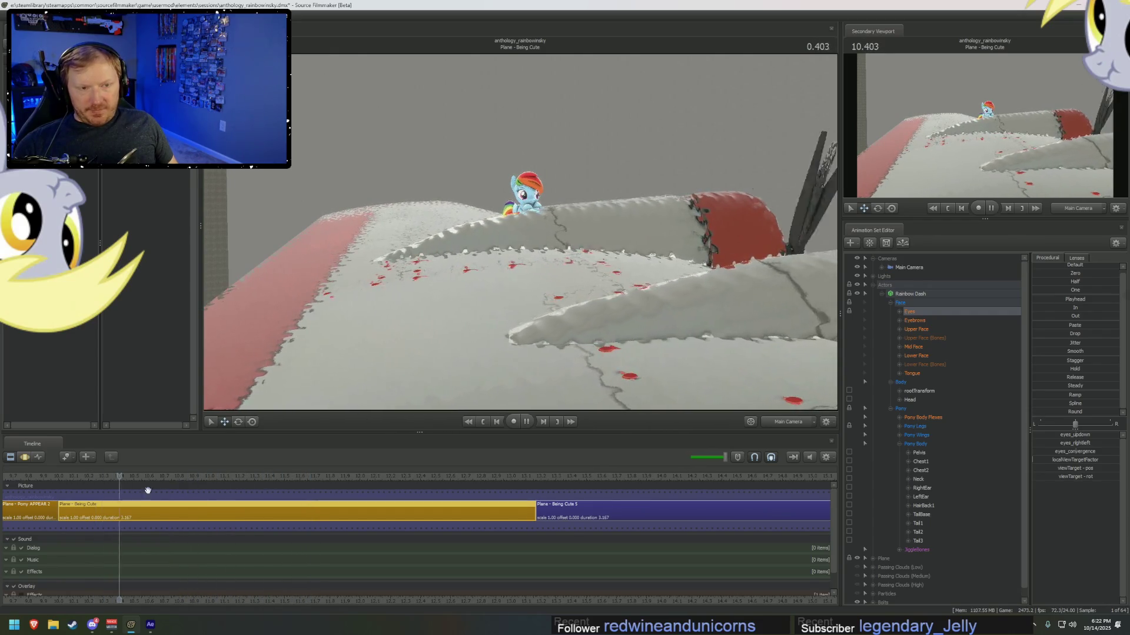
pyautogui.press('space')
pyautogui.click(761, 421)
pyautogui.moveTo(677, 353); pyautogui.dragTo(676, 265, button='right')
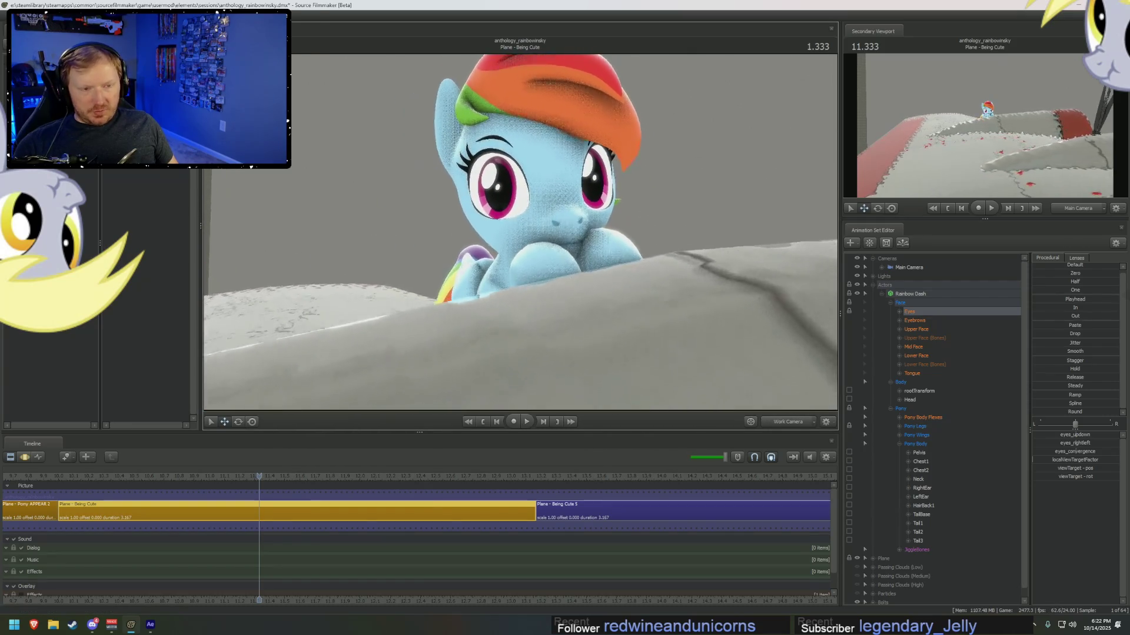
pyautogui.press('F3')
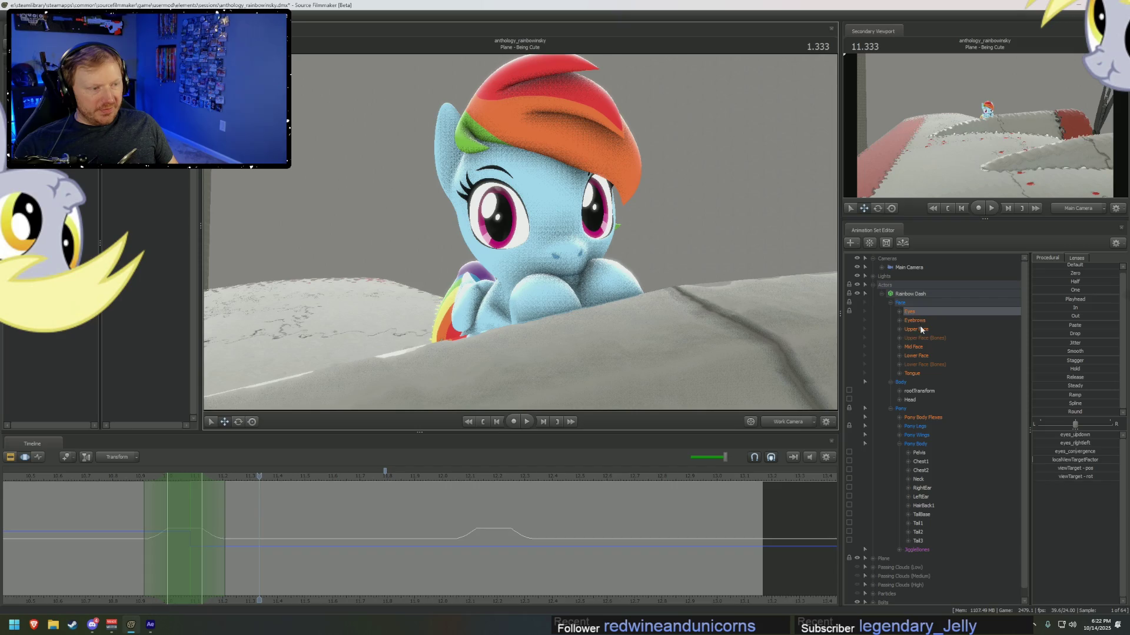
# - At 11.083, lower and flatten the eyebrows and add a little SqueezeBrows
pyautogui.click(917, 321)
pyautogui.moveTo(291, 606); pyautogui.dragTo(375, 606, button='middle')
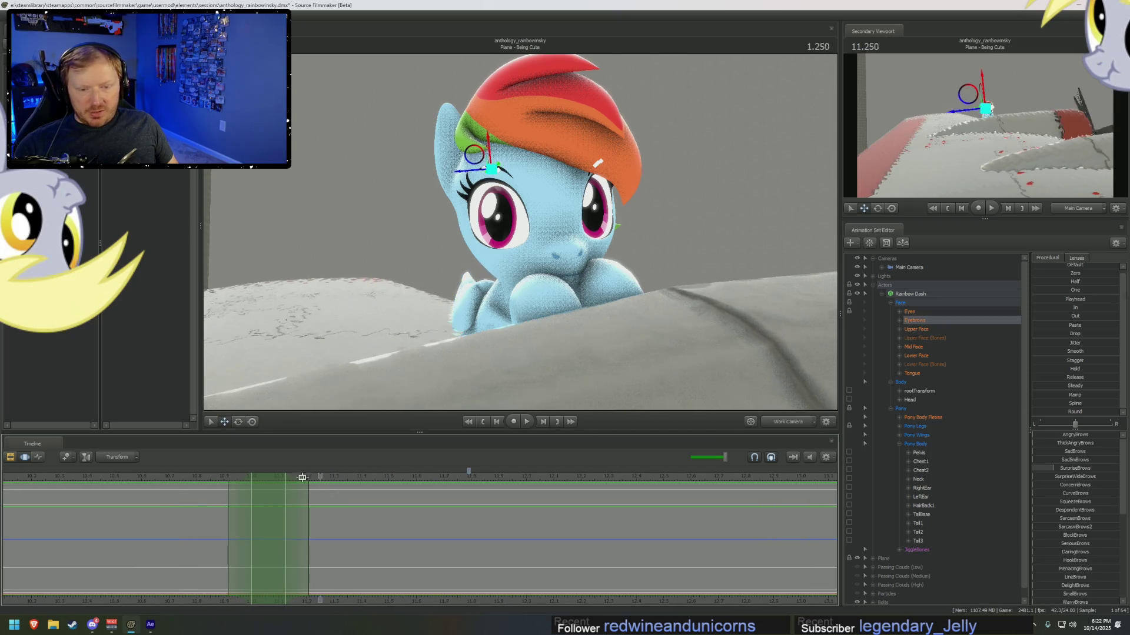
pyautogui.click(271, 478)
pyautogui.scroll(10, 513, 195)
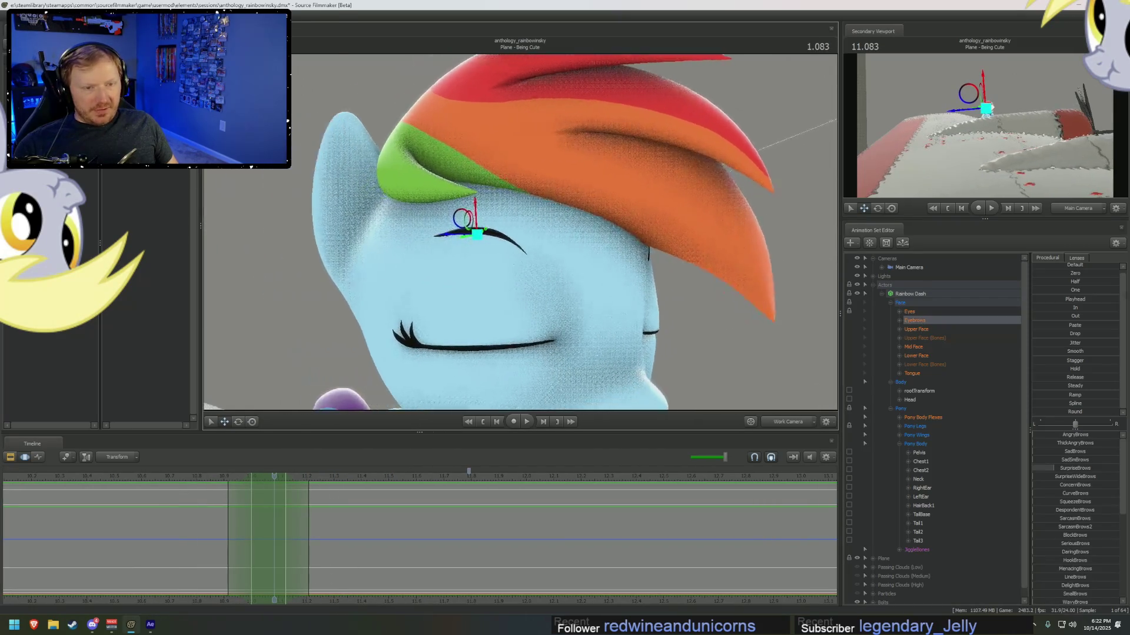
pyautogui.click(899, 321)
pyautogui.scroll(-7, 965, 411)
pyautogui.scroll(-2, 1067, 482)
pyautogui.moveTo(1068, 451); pyautogui.dragTo(1068, 530)
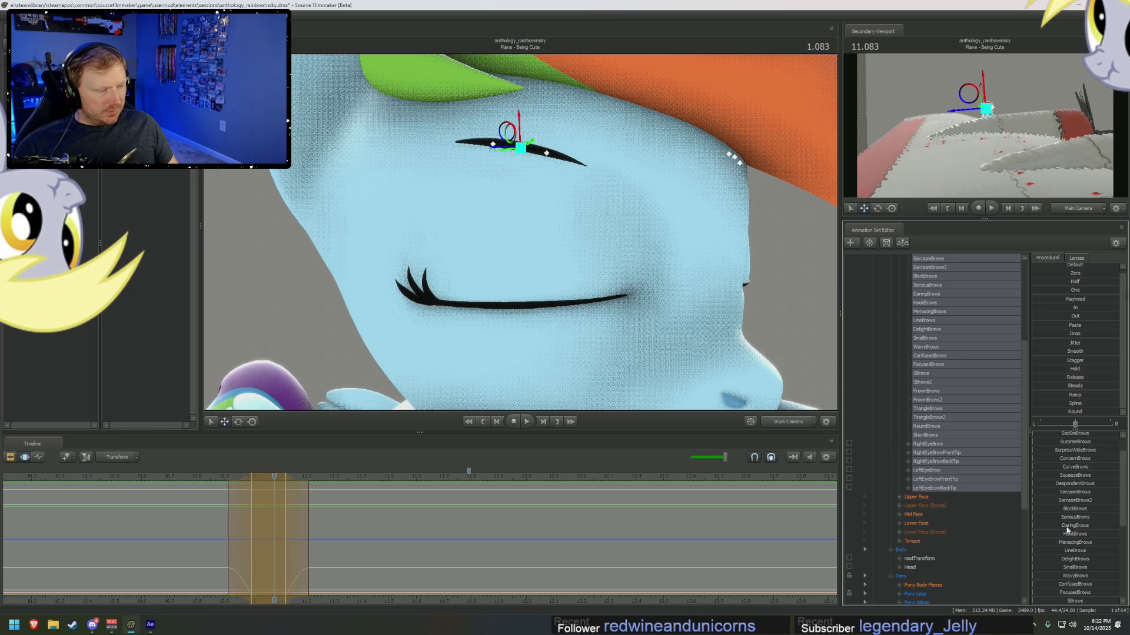
pyautogui.scroll(-3, 1067, 529)
pyautogui.scroll(2, 1059, 577)
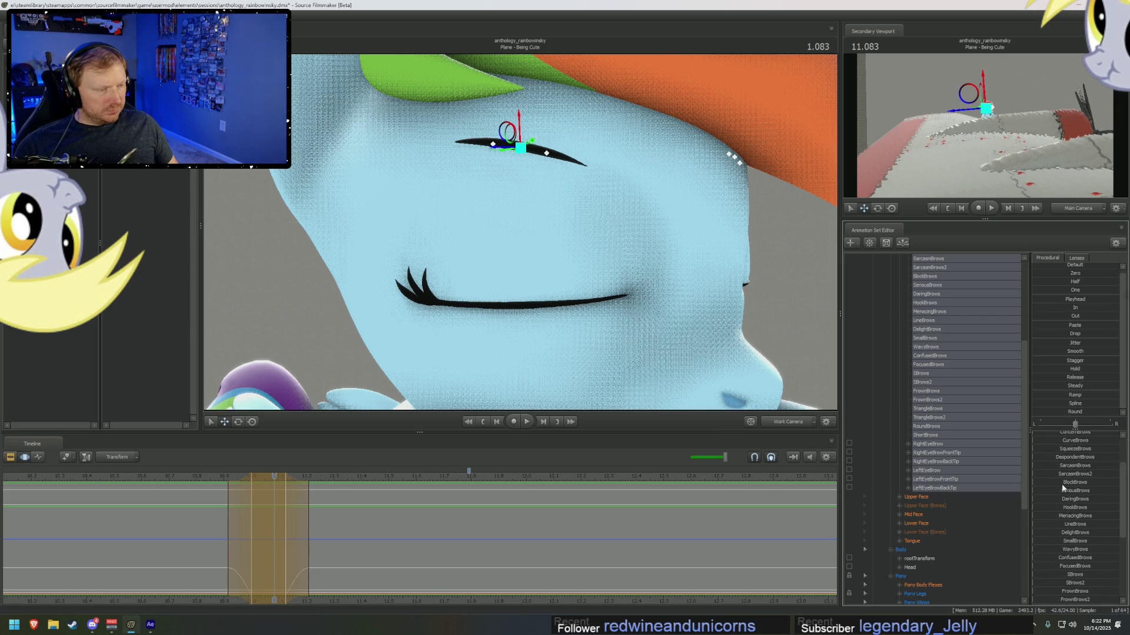
pyautogui.moveTo(1061, 450); pyautogui.dragTo(1042, 449)
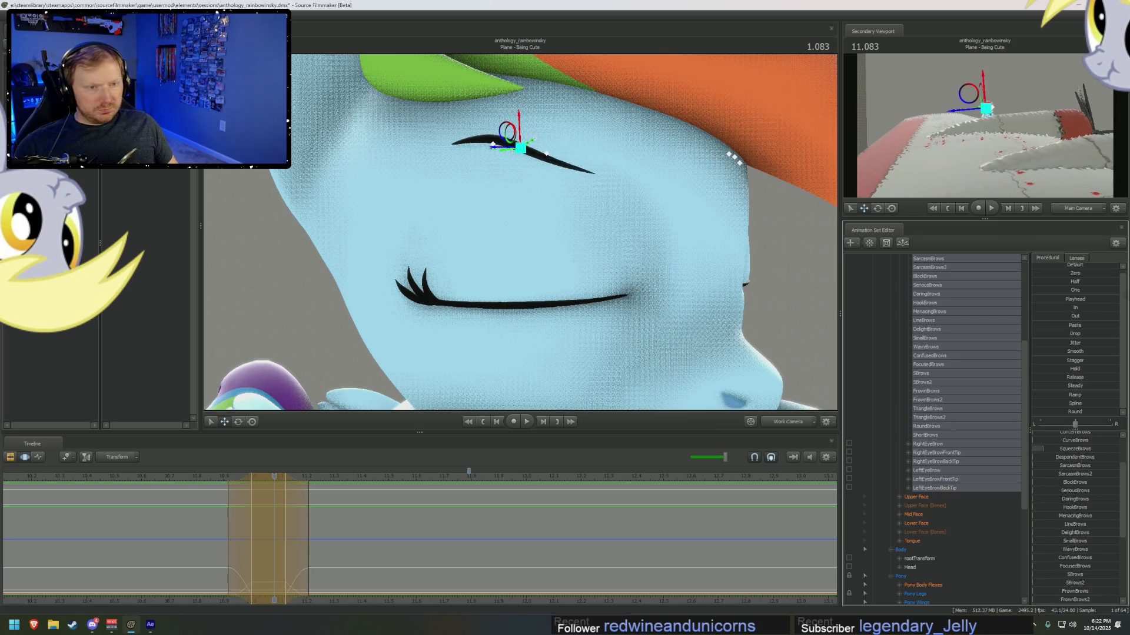
pyautogui.click(521, 144)
# - Move and rotate the right eyebrow down onto the closed eyelid
pyautogui.press('e')
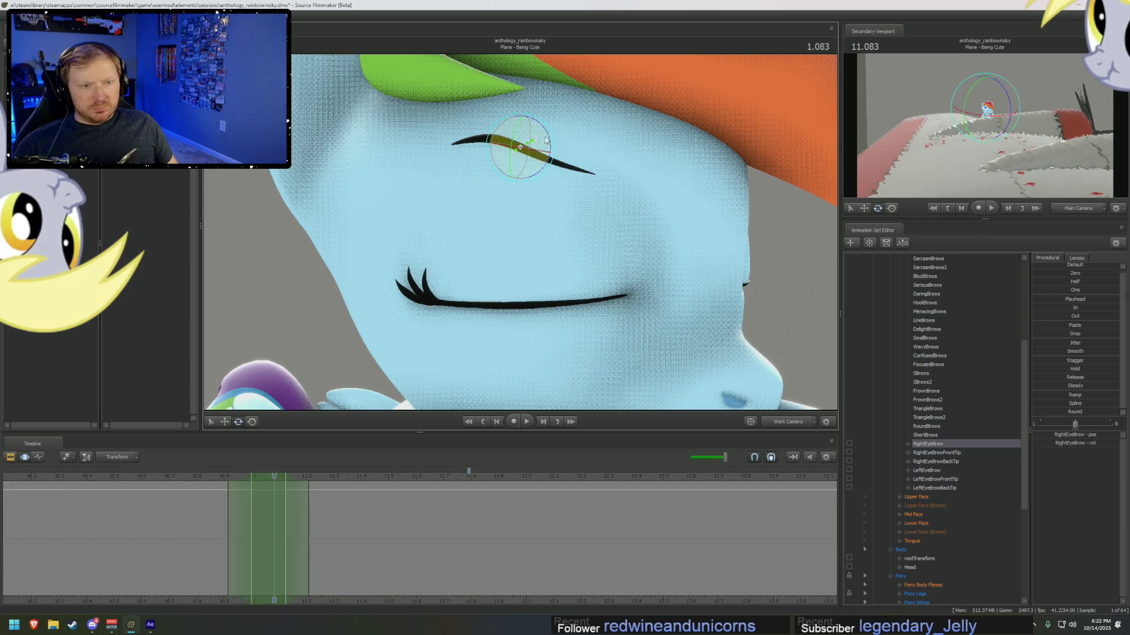
pyautogui.press('w')
pyautogui.moveTo(521, 134)
pyautogui.mouseDown()
pyautogui.moveTo(521, 253)
pyautogui.moveTo(500, 281)
pyautogui.moveTo(534, 296)
pyautogui.moveTo(500, 293)
pyautogui.moveTo(526, 295)
pyautogui.moveTo(523, 214)
pyautogui.mouseUp()
pyautogui.press('e')
pyautogui.press('w')
pyautogui.press('e')
pyautogui.click(523, 214)
pyautogui.click(516, 172)
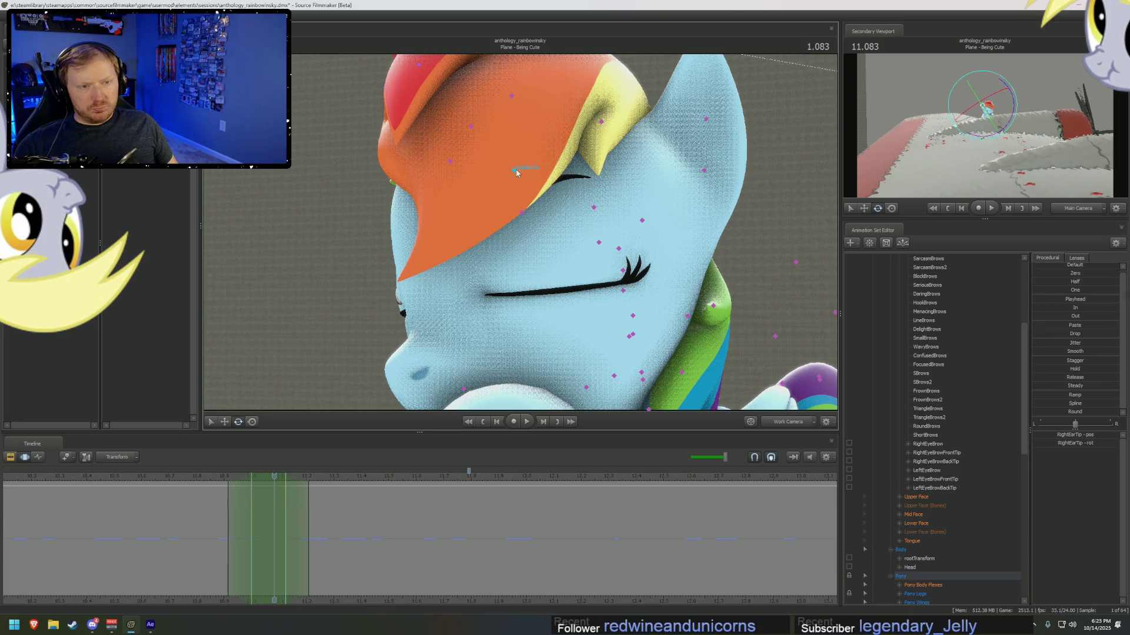
pyautogui.scroll(-3, 955, 485)
pyautogui.moveTo(521, 234); pyautogui.dragTo(520, 265)
pyautogui.click(514, 175)
pyautogui.scroll(9, 932, 377)
pyautogui.scroll(-4, 928, 413)
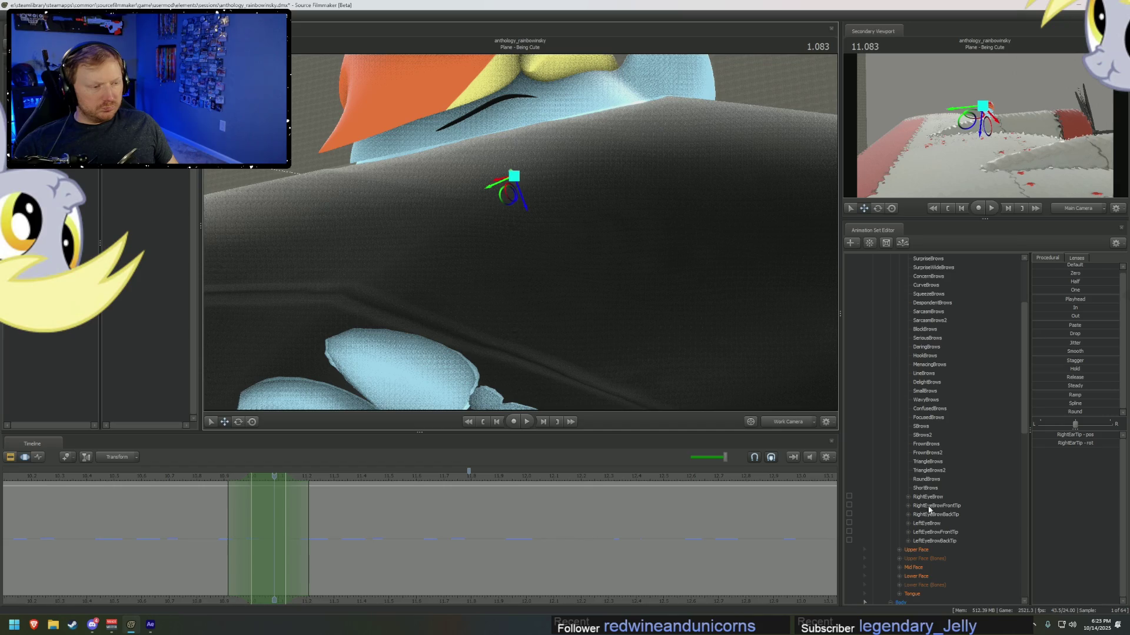
# - Rotate and move the left eyebrow to a flatter angle along its eyelid
pyautogui.click(927, 523)
pyautogui.moveTo(492, 100)
pyautogui.mouseDown()
pyautogui.moveTo(515, 95)
pyautogui.moveTo(497, 137)
pyautogui.moveTo(521, 244)
pyautogui.mouseUp()
pyautogui.scroll(3, 514, 224)
pyautogui.press('e')
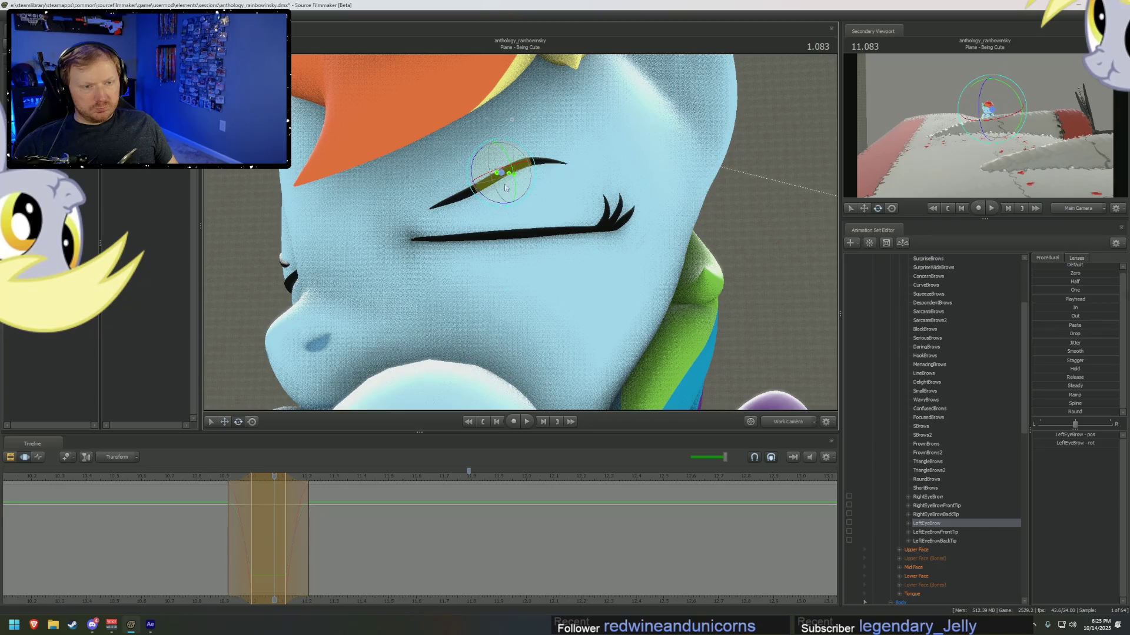
pyautogui.moveTo(487, 196)
pyautogui.mouseDown()
pyautogui.moveTo(500, 176)
pyautogui.moveTo(512, 217)
pyautogui.moveTo(448, 224)
pyautogui.moveTo(552, 217)
pyautogui.moveTo(500, 220)
pyautogui.mouseUp()
pyautogui.press('w')
pyautogui.press('e')
# - Step to where her eyes open and back to 11.041 to check both brows
pyautogui.click(124, 458)
pyautogui.click(520, 235)
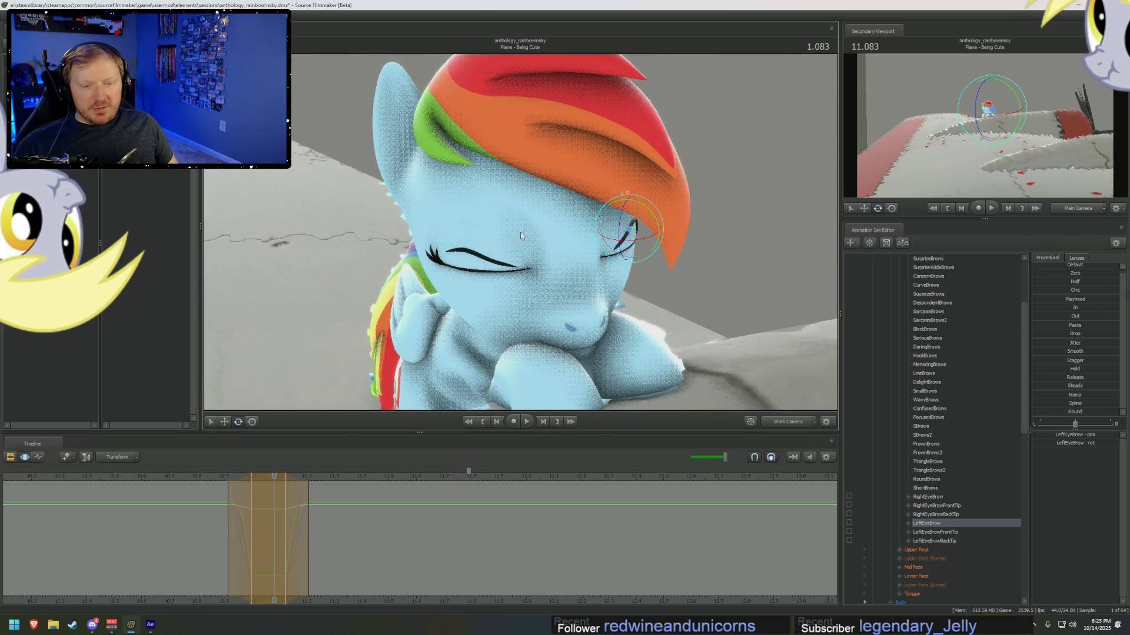
pyautogui.press('Right')
pyautogui.press('Right')
pyautogui.press('Right')
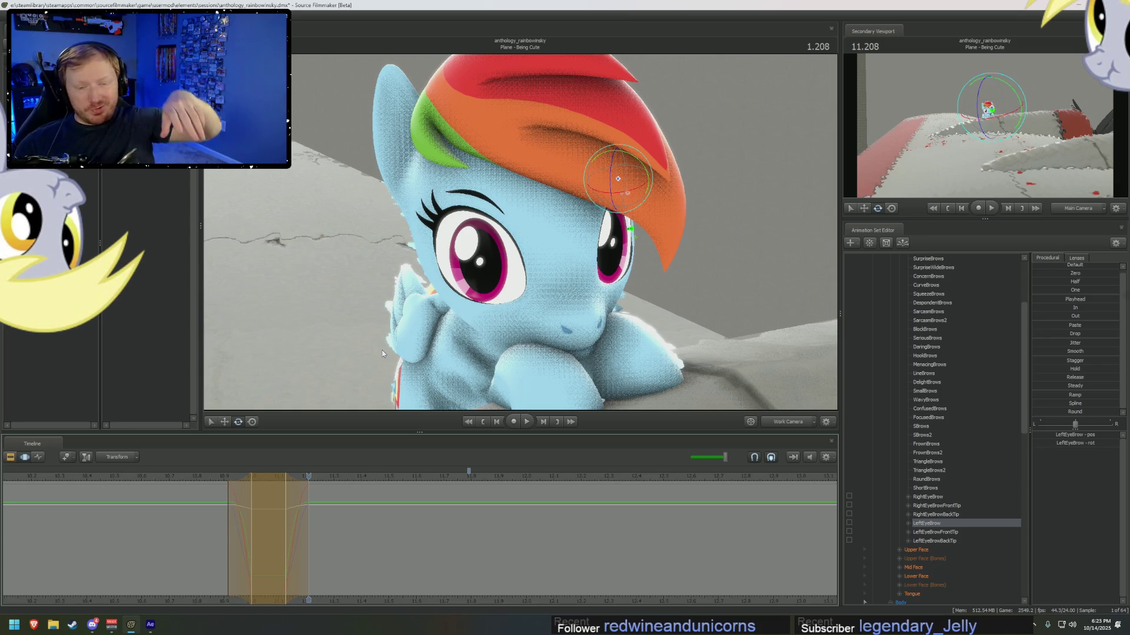
pyautogui.moveTo(606, 296); pyautogui.dragTo(520, 233)
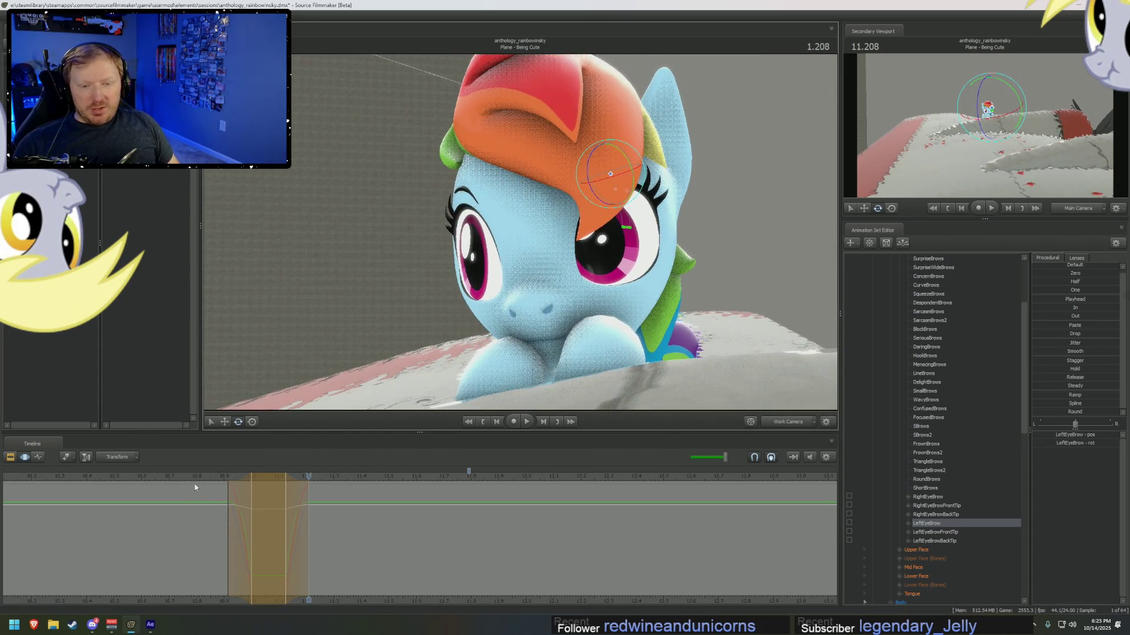
pyautogui.click(262, 487)
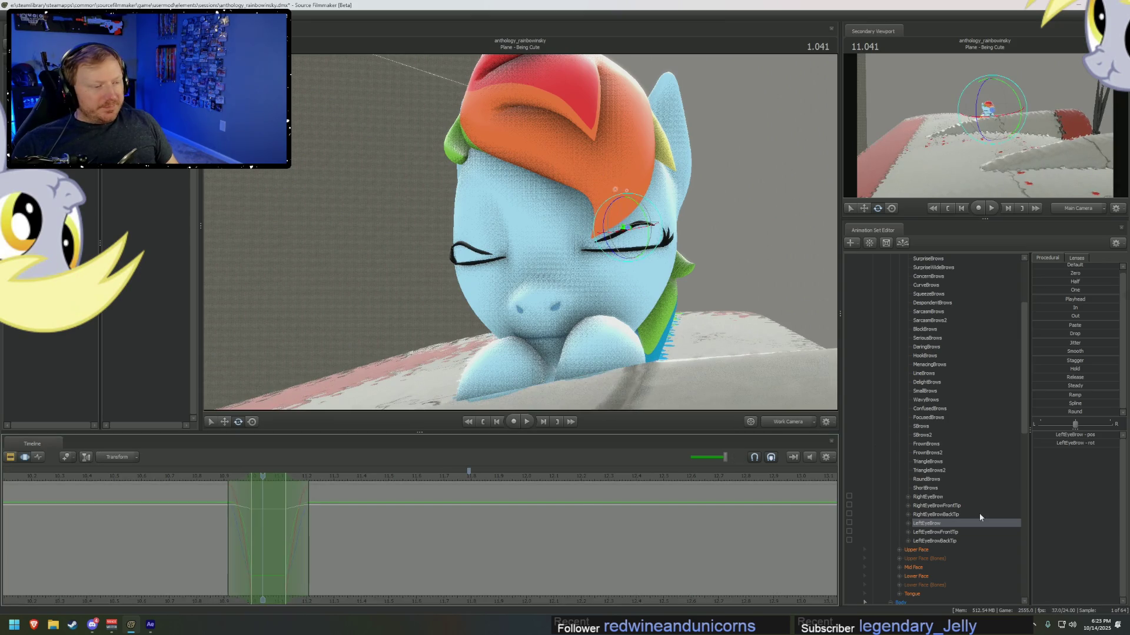
pyautogui.scroll(4, 974, 509)
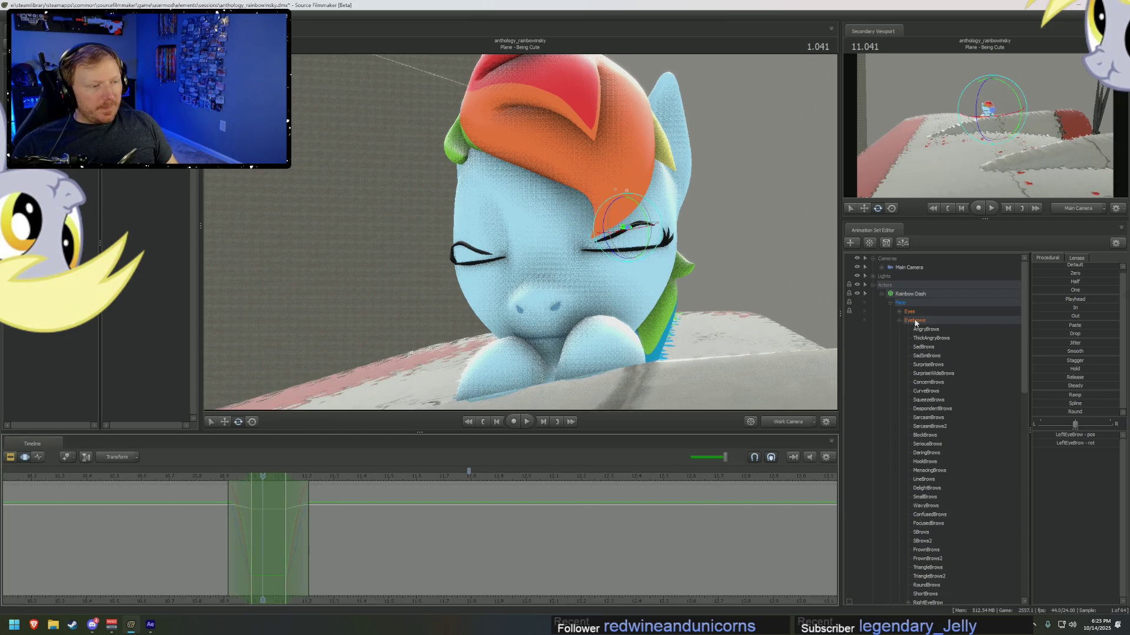
pyautogui.click(898, 320)
pyautogui.click(916, 329)
pyautogui.click(546, 528)
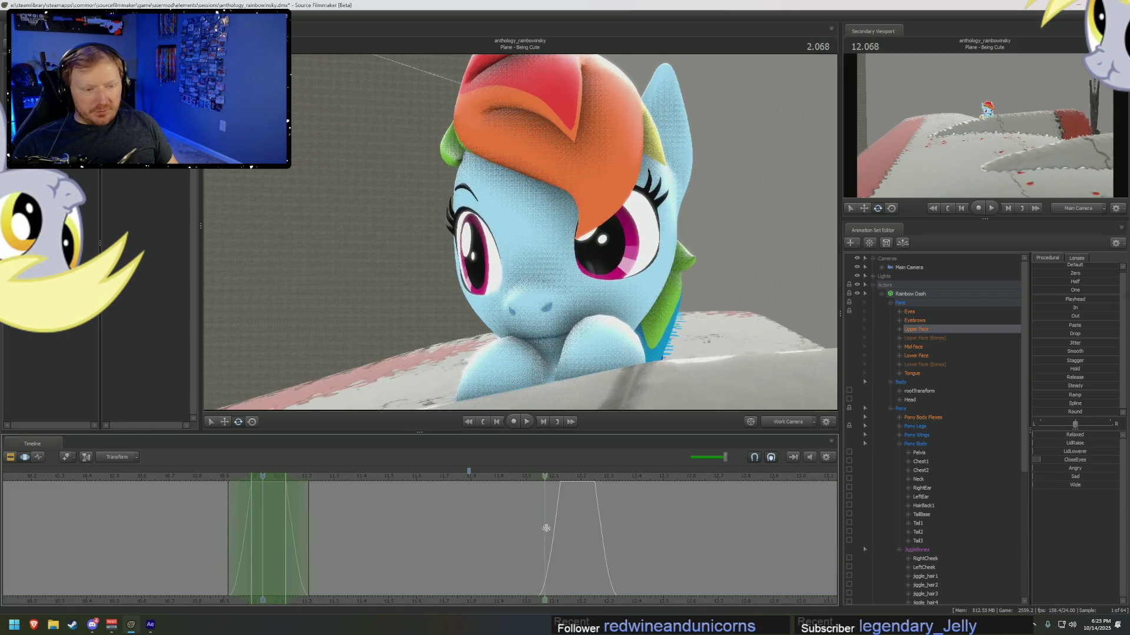
pyautogui.moveTo(546, 527); pyautogui.dragTo(572, 528)
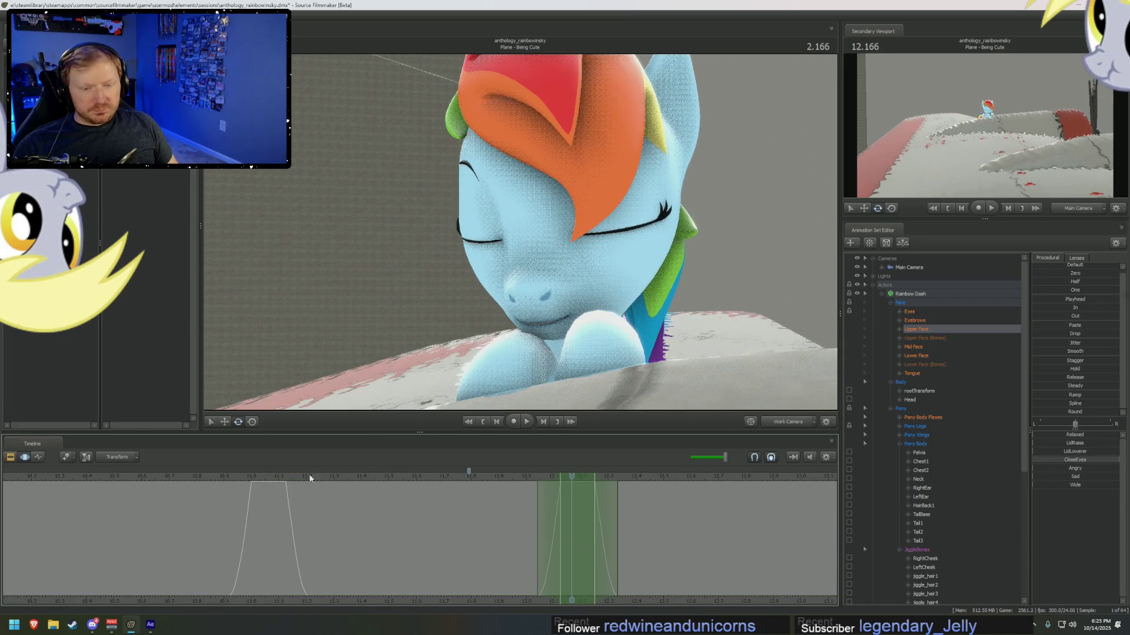
pyautogui.click(262, 476)
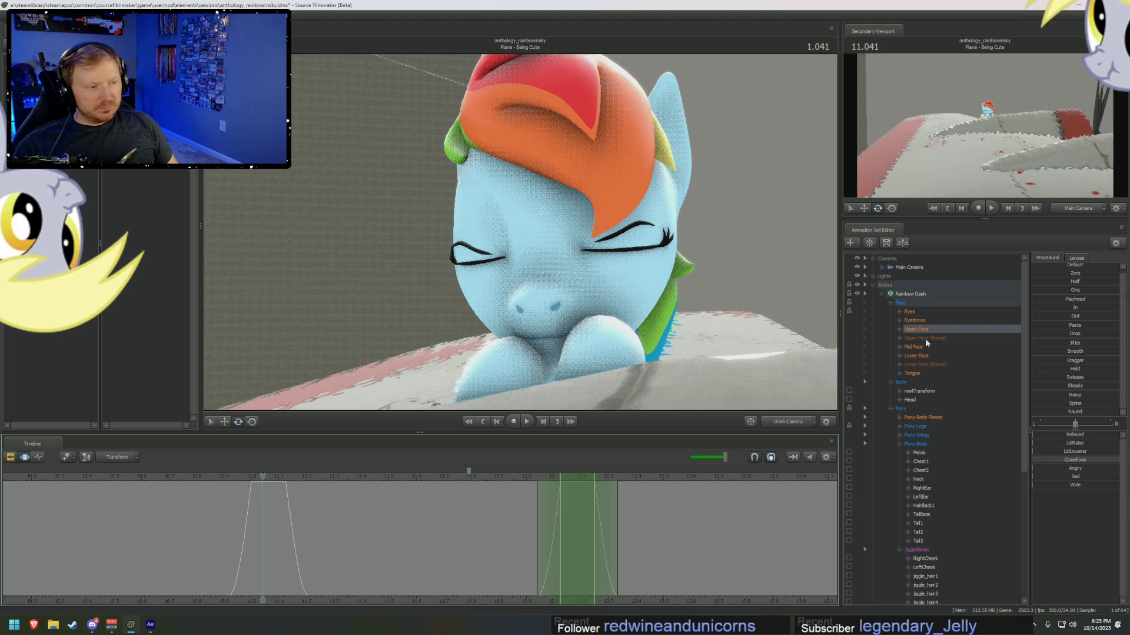
pyautogui.click(915, 321)
pyautogui.press('space')
pyautogui.click(10, 457)
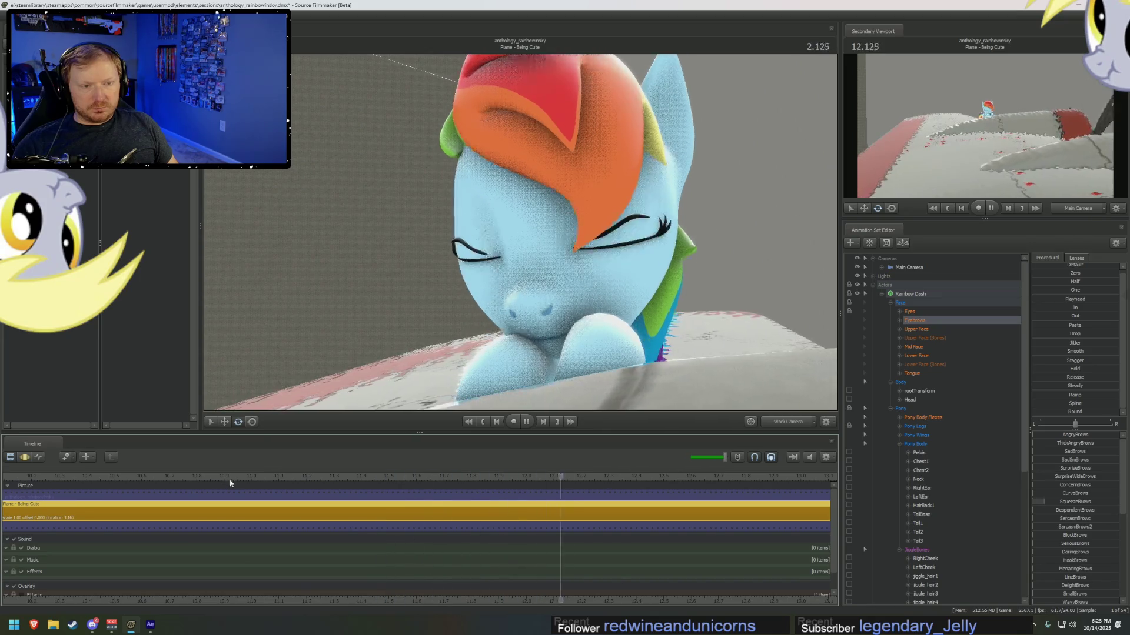
pyautogui.press('space')
# - Replay from about 10.2 through the Main Camera, then bring the work camera close to Rainbow Dash
pyautogui.click(781, 423)
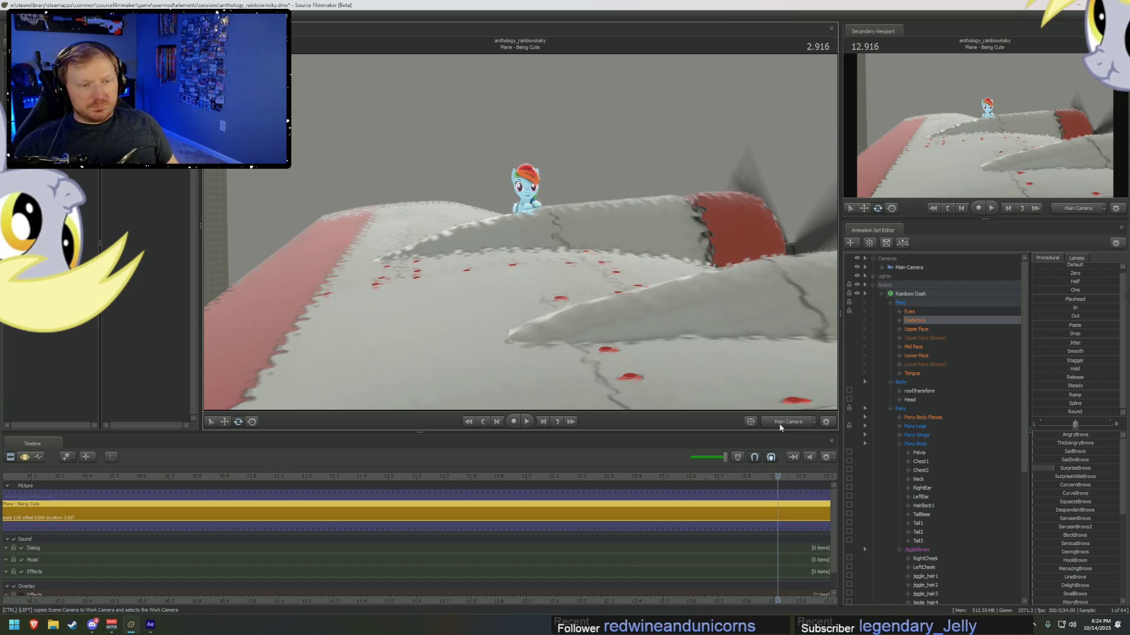
pyautogui.scroll(-3, 405, 474)
pyautogui.click(257, 475)
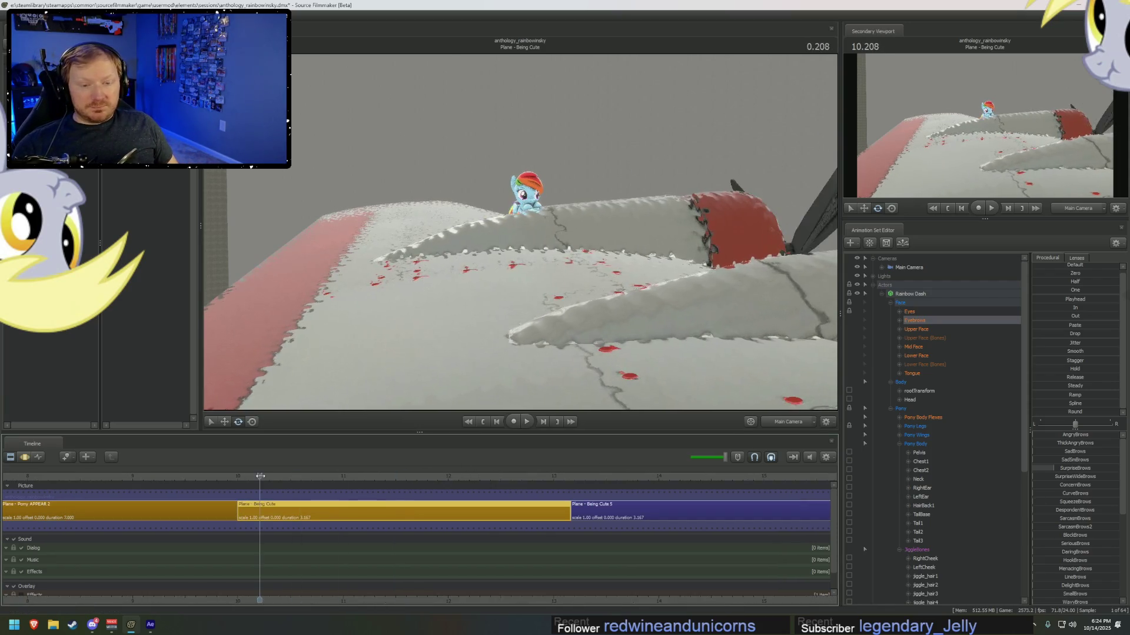
pyautogui.press('space')
pyautogui.press('space')
pyautogui.keyDown('ctrl'); pyautogui.click(789, 424); pyautogui.keyUp('ctrl')
pyautogui.moveTo(530, 353); pyautogui.dragTo(520, 232, button='right')
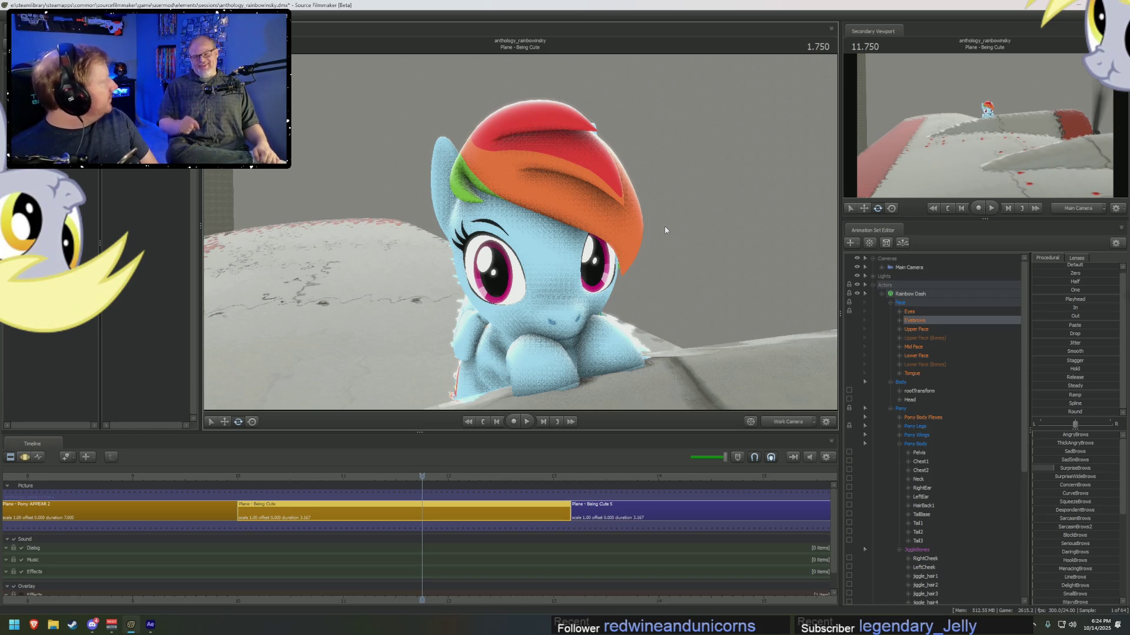
pyautogui.moveTo(665, 226); pyautogui.dragTo(665, 226, button='right')
# - Scrub the Being Cute animation forward to about 12.04
pyautogui.moveTo(333, 475)
pyautogui.mouseDown()
pyautogui.moveTo(295, 475)
pyautogui.moveTo(458, 475)
pyautogui.mouseUp()
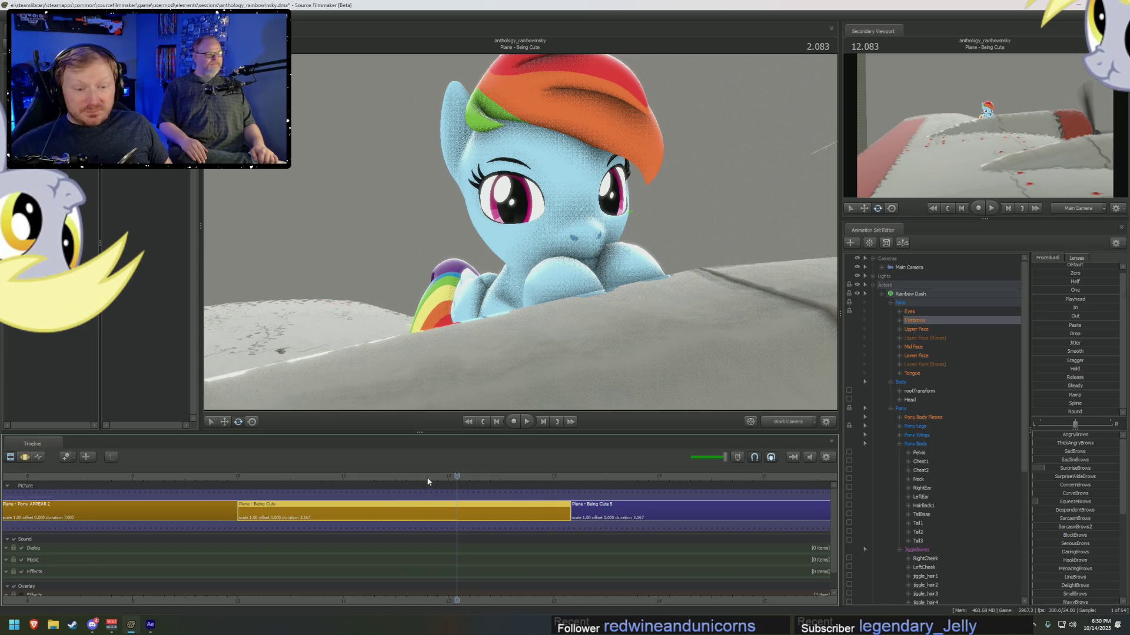
pyautogui.moveTo(450, 474)
pyautogui.mouseDown()
pyautogui.moveTo(316, 476)
pyautogui.moveTo(387, 495)
pyautogui.moveTo(526, 470)
pyautogui.mouseUp()
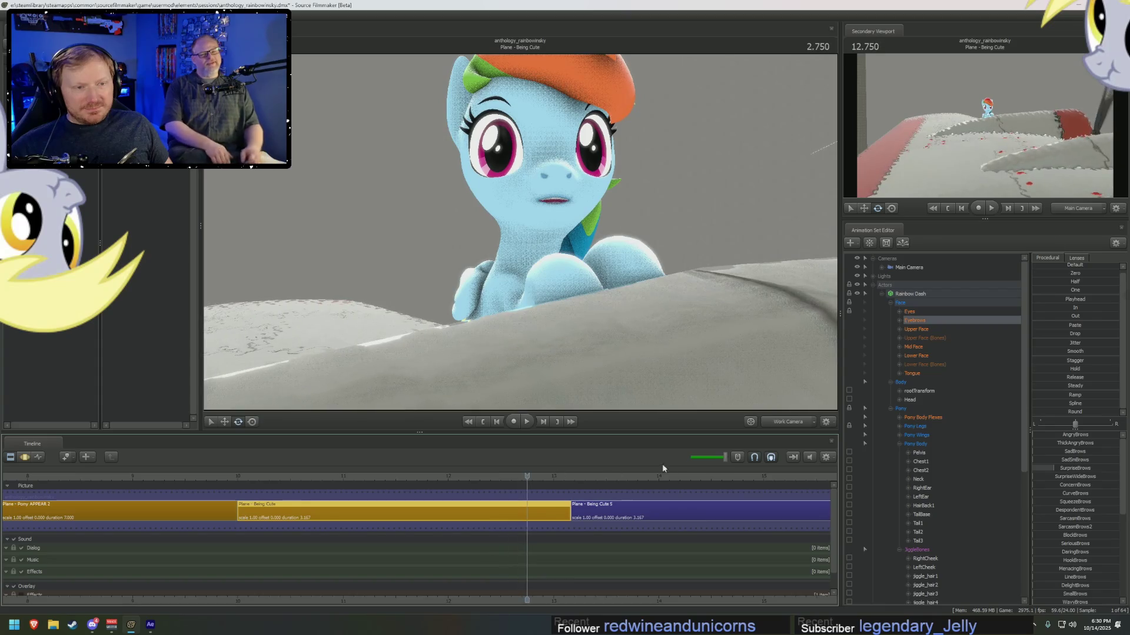
pyautogui.click(752, 422)
pyautogui.press('space')
pyautogui.click(243, 477)
pyautogui.press('space')
pyautogui.click(750, 422)
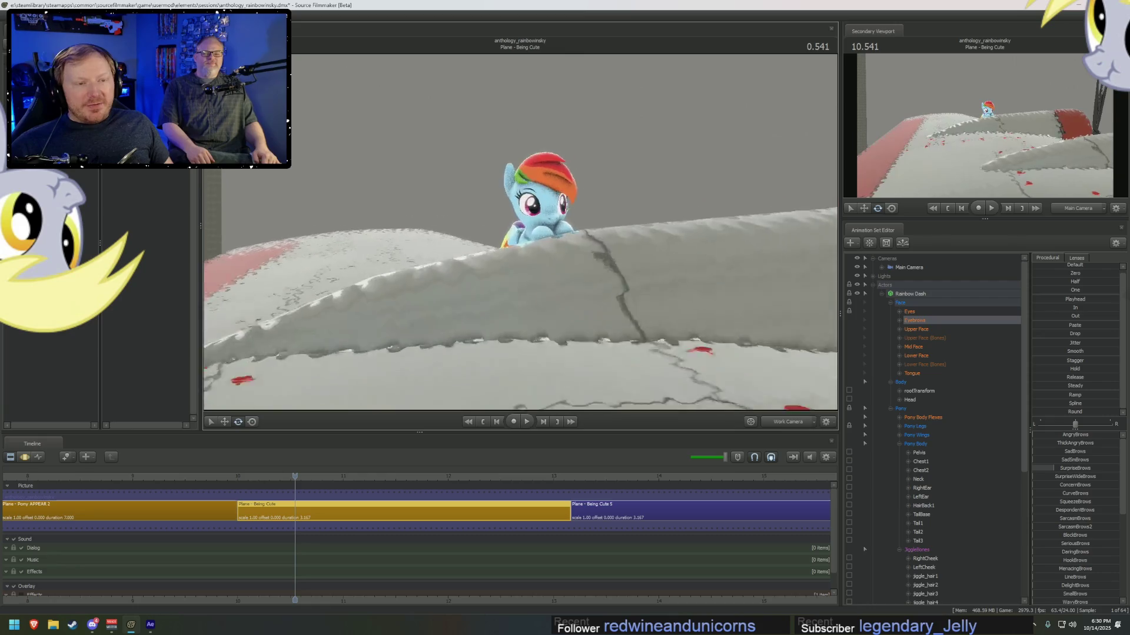
pyautogui.scroll(5, 521, 235)
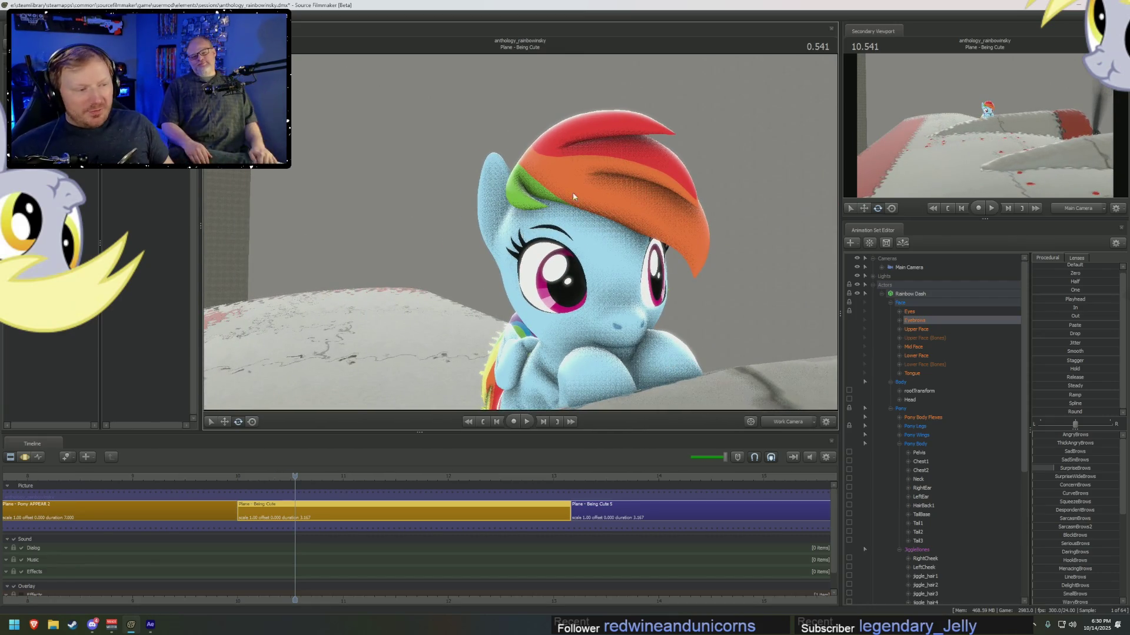
pyautogui.scroll(-7, 944, 465)
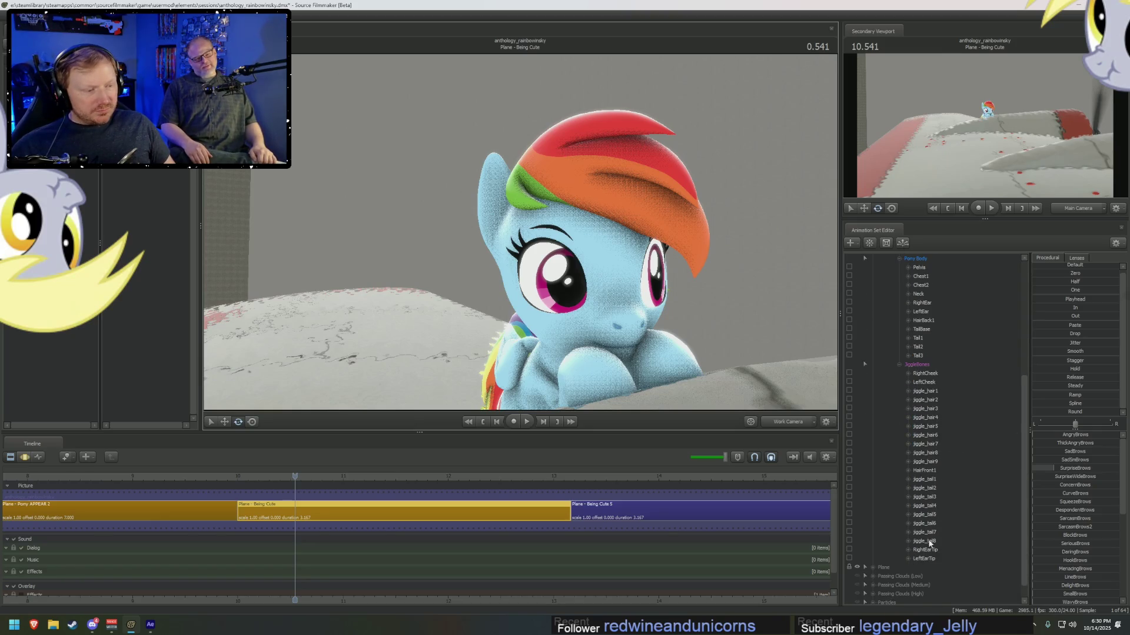
pyautogui.click(927, 462)
# - Select the mane's jiggle_hair bones, show their motion curves, and set a time selection around frames 11–12
pyautogui.keyDown('shift'); pyautogui.click(927, 393); pyautogui.keyUp('shift')
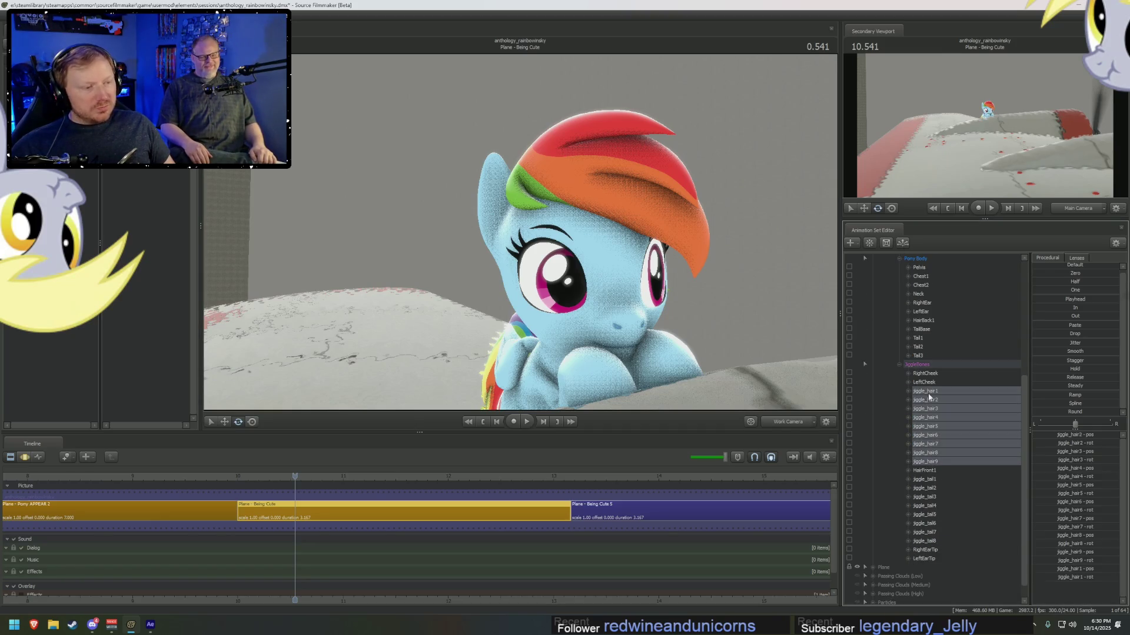
pyautogui.press('F3')
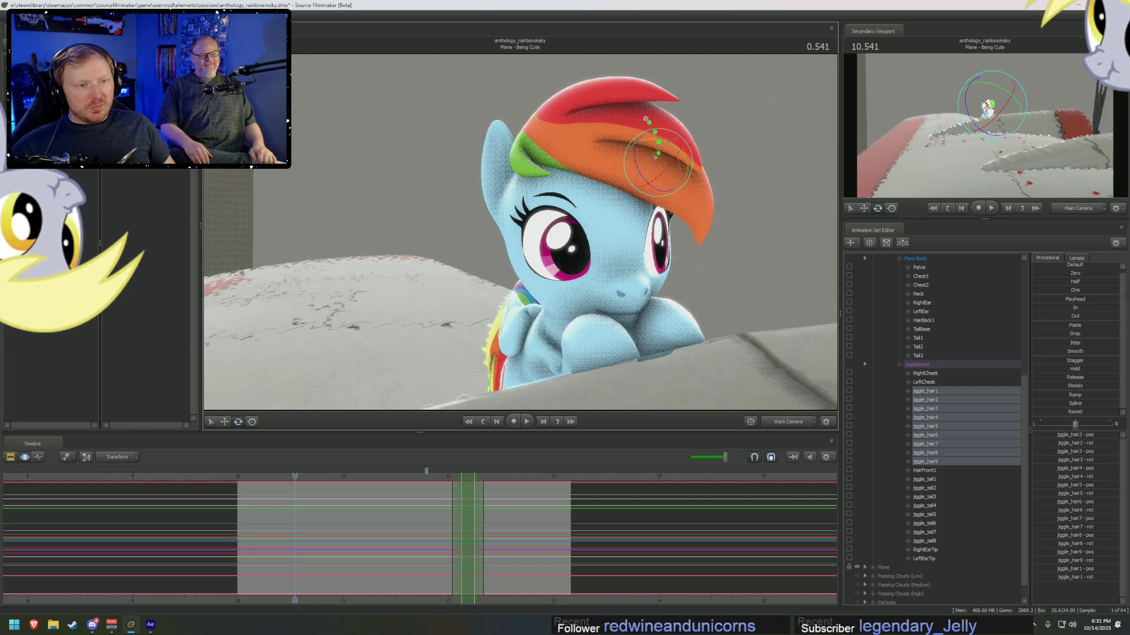
pyautogui.moveTo(703, 342); pyautogui.dragTo(692, 112, button='right')
pyautogui.click(692, 112)
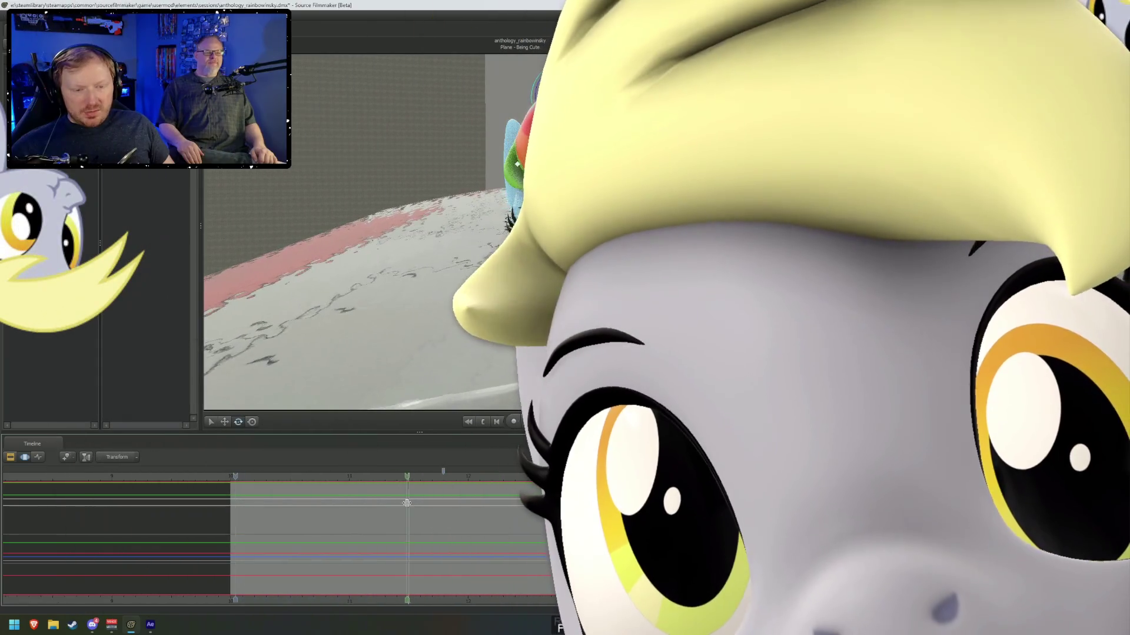
pyautogui.moveTo(406, 503); pyautogui.dragTo(392, 508)
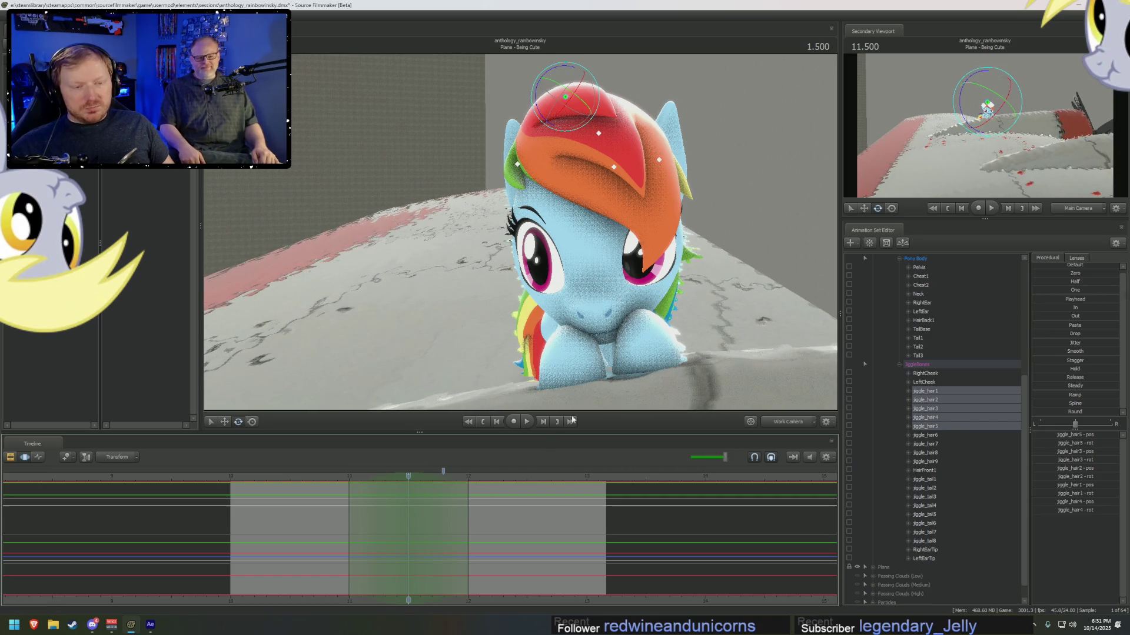
# - In Local rotation mode, rotate the mane down over her right eye, reshape it, and scrub to check
pyautogui.rightClick(569, 127)
pyautogui.moveTo(605, 145)
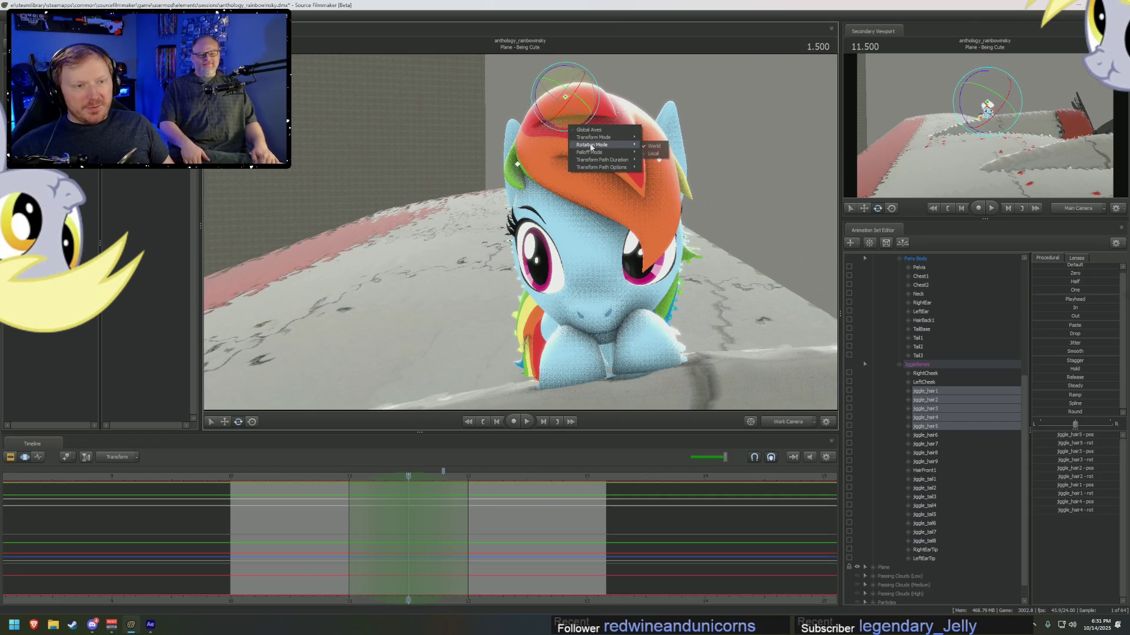
pyautogui.click(653, 153)
pyautogui.moveTo(653, 153); pyautogui.dragTo(570, 122, button='right')
pyautogui.moveTo(571, 122); pyautogui.dragTo(547, 112)
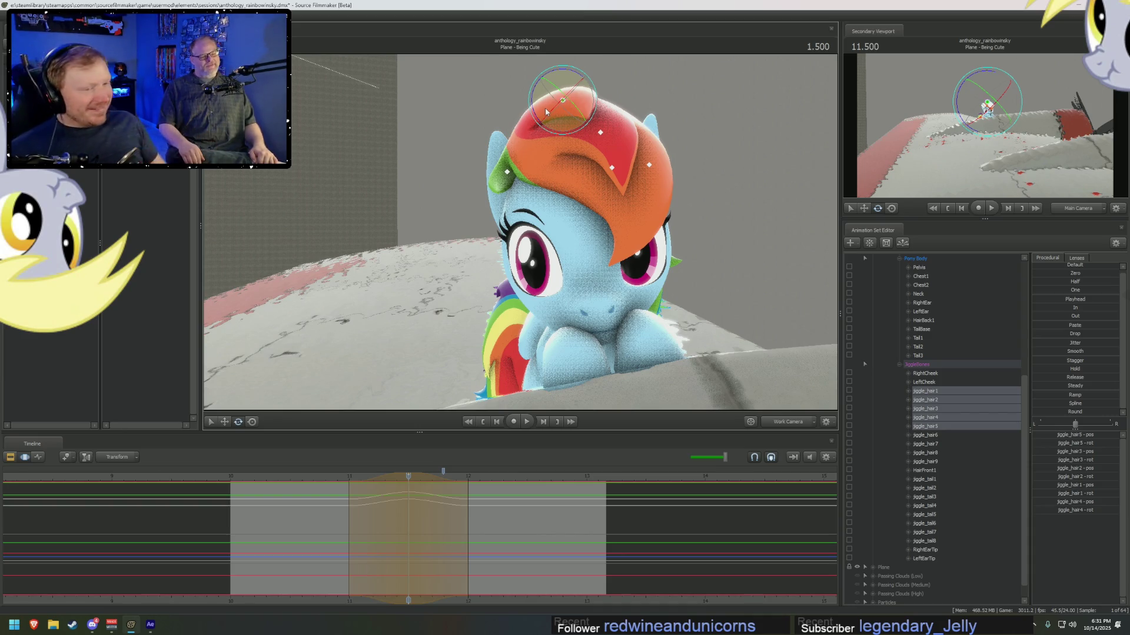
pyautogui.moveTo(563, 136); pyautogui.dragTo(556, 112)
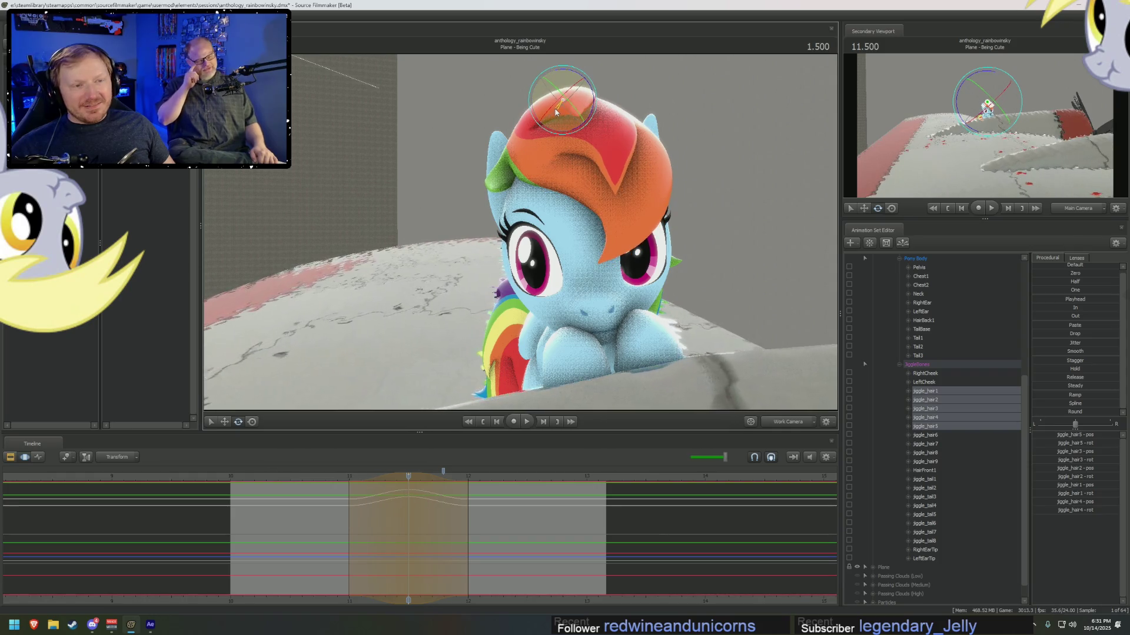
pyautogui.moveTo(318, 538); pyautogui.dragTo(505, 545)
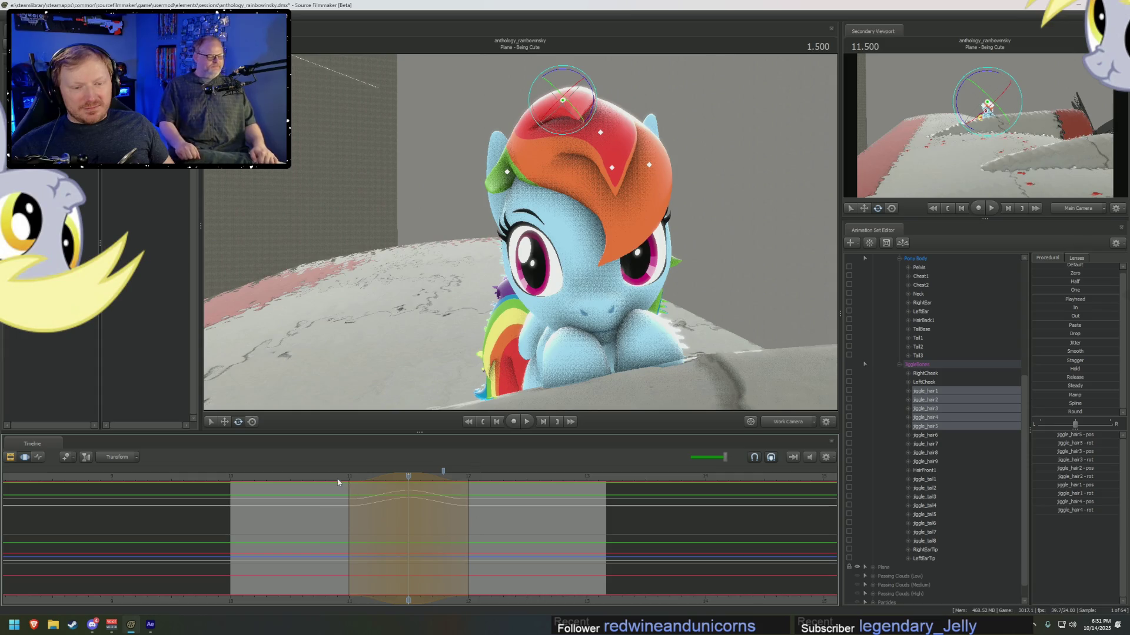
# - Move the hair tuft slightly left, review the shift, and reposition the edit range earlier in the shot
pyautogui.press('w')
pyautogui.moveTo(547, 188); pyautogui.dragTo(550, 190)
pyautogui.moveTo(563, 112); pyautogui.dragTo(554, 108)
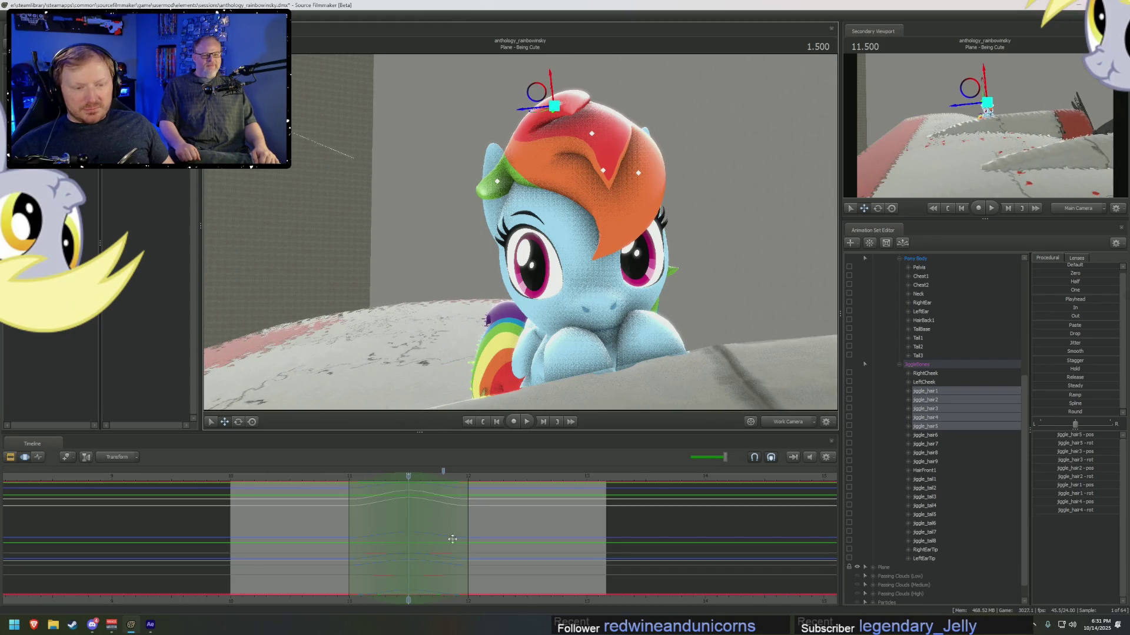
pyautogui.moveTo(406, 535)
pyautogui.mouseDown()
pyautogui.moveTo(455, 551)
pyautogui.moveTo(436, 542)
pyautogui.moveTo(655, 534)
pyautogui.moveTo(187, 559)
pyautogui.mouseUp()
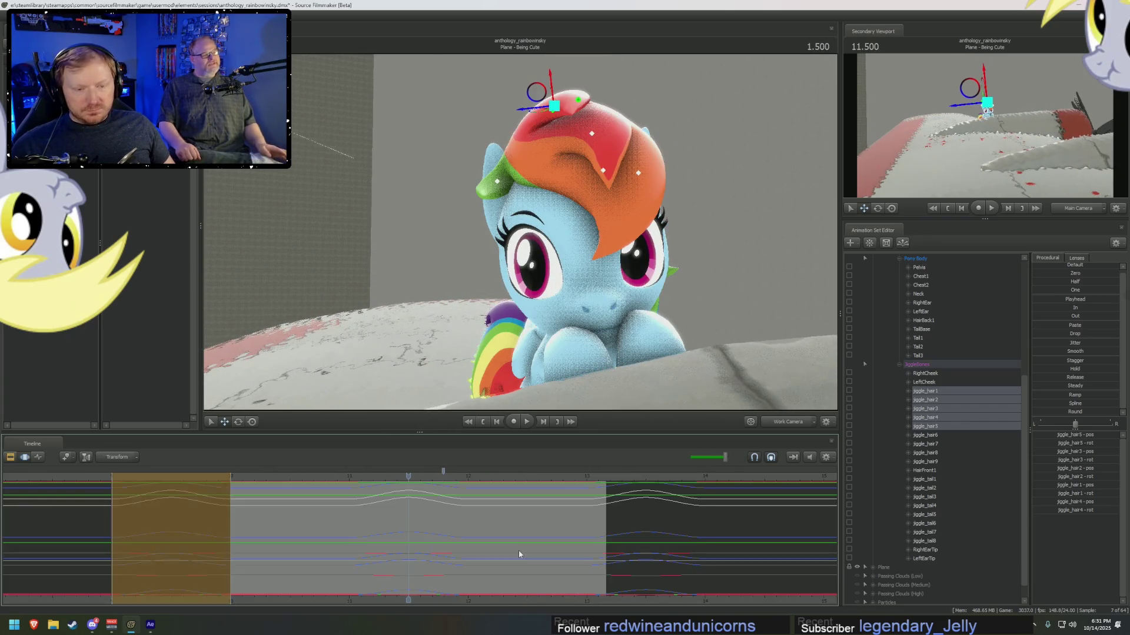
pyautogui.click(519, 554)
pyautogui.moveTo(638, 538)
pyautogui.mouseDown()
pyautogui.moveTo(517, 554)
pyautogui.moveTo(526, 523)
pyautogui.moveTo(288, 534)
pyautogui.moveTo(386, 525)
pyautogui.moveTo(479, 535)
pyautogui.moveTo(469, 544)
pyautogui.moveTo(524, 510)
pyautogui.mouseUp()
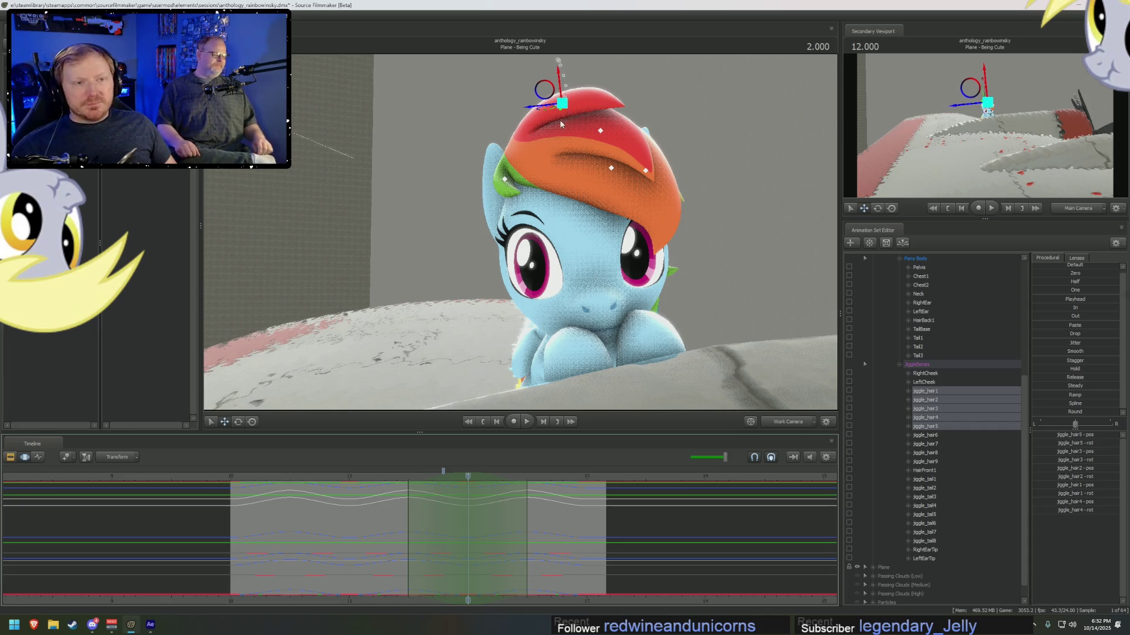
# - Tilt the hair tuft further right, then slide the edit range to preview the pose at frame 12
pyautogui.press('e')
pyautogui.moveTo(568, 118); pyautogui.dragTo(570, 106)
pyautogui.press('w')
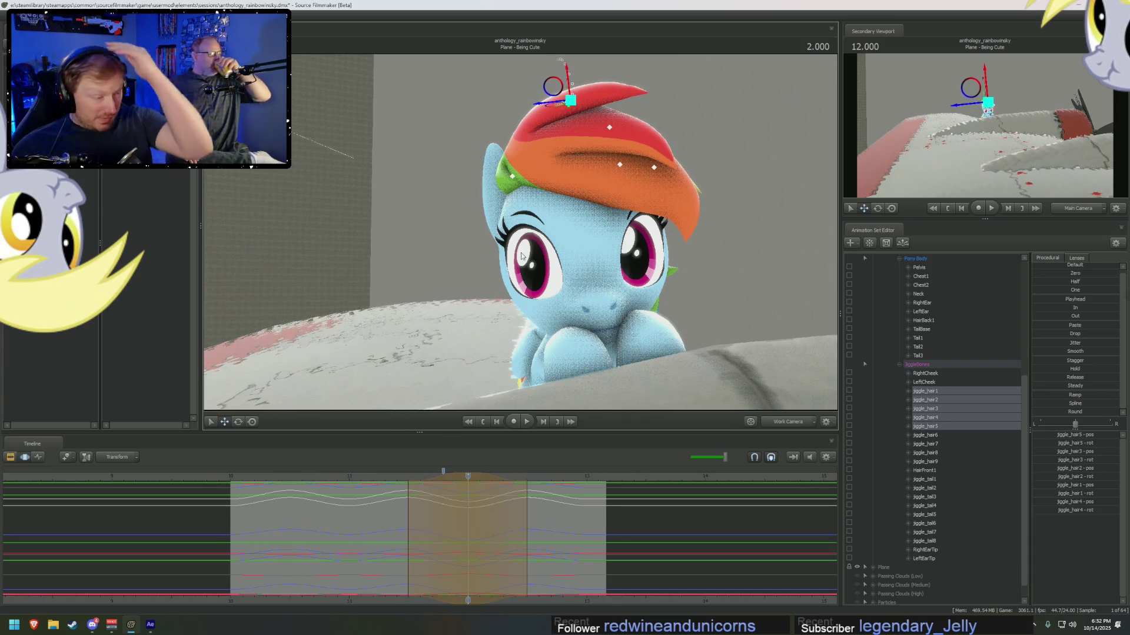
pyautogui.moveTo(442, 547)
pyautogui.mouseDown()
pyautogui.moveTo(521, 526)
pyautogui.moveTo(368, 518)
pyautogui.moveTo(378, 521)
pyautogui.mouseUp()
pyautogui.press('F2')
pyautogui.press('F3')
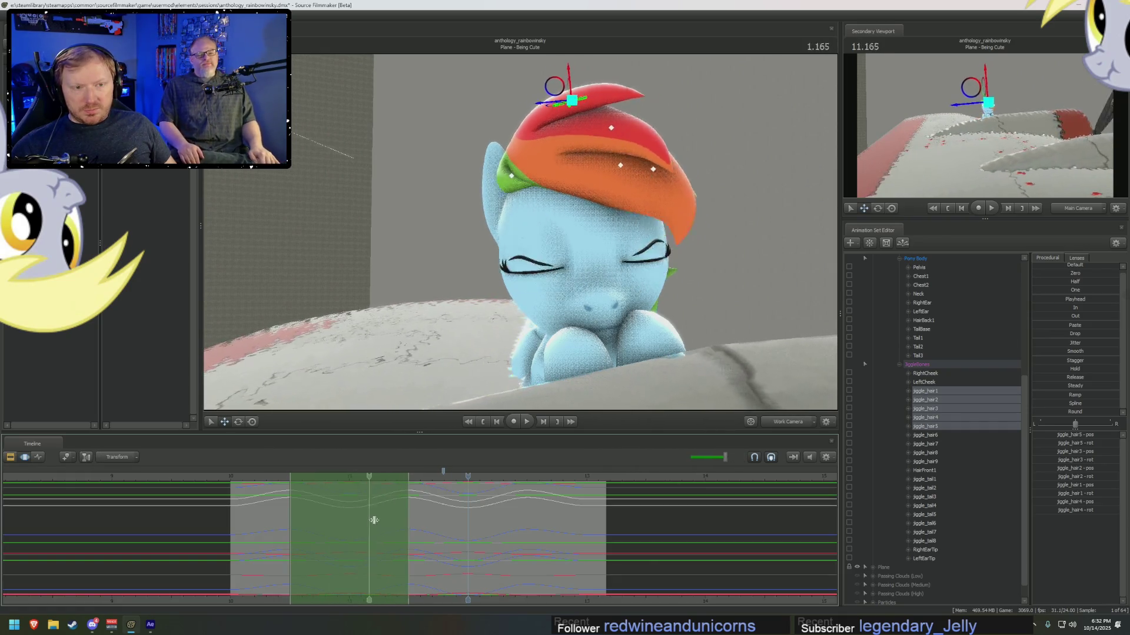
pyautogui.press('F2')
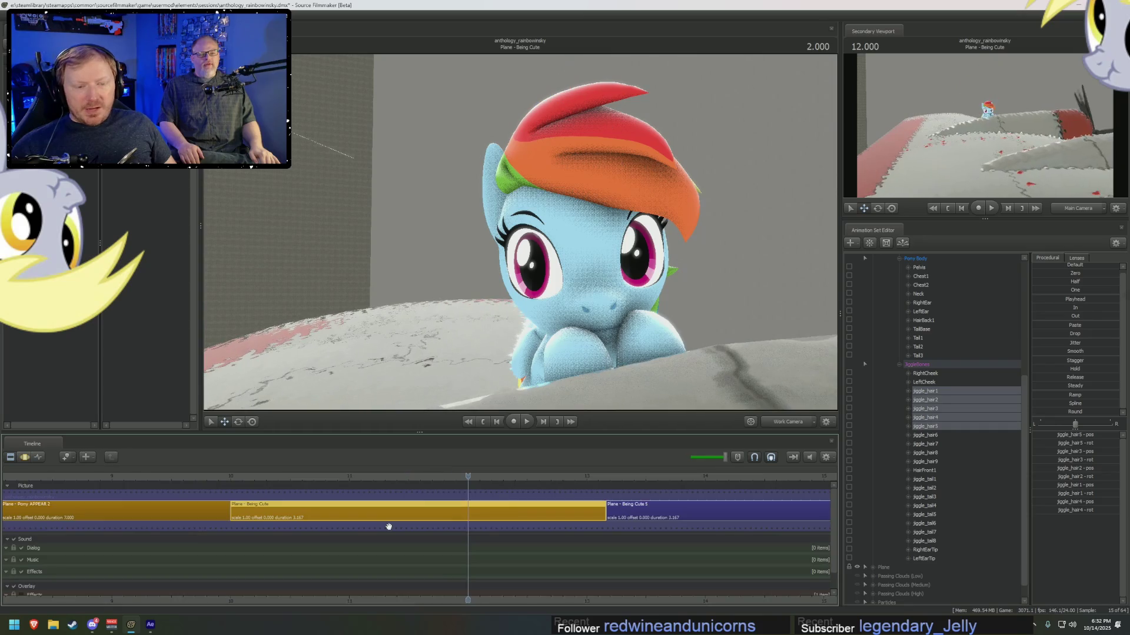
# - Flip between the clip view and the hair bones' motion curves to check the keys
pyautogui.press('F3')
pyautogui.press('Up')
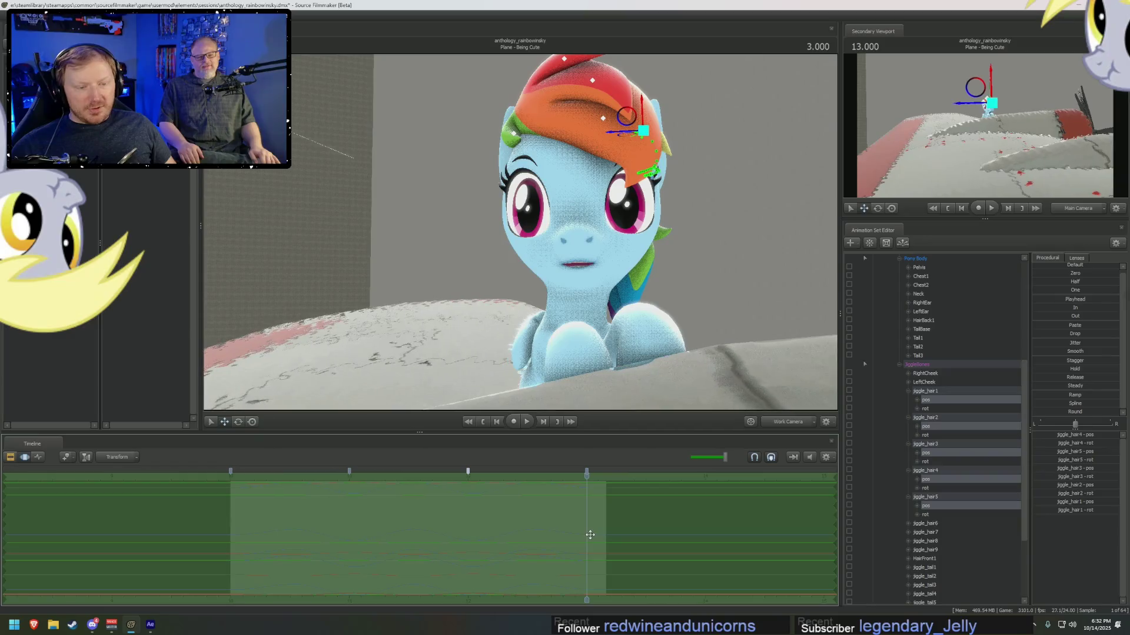
pyautogui.press('F2')
pyautogui.press('F3')
pyautogui.press('F2')
pyautogui.press('F3')
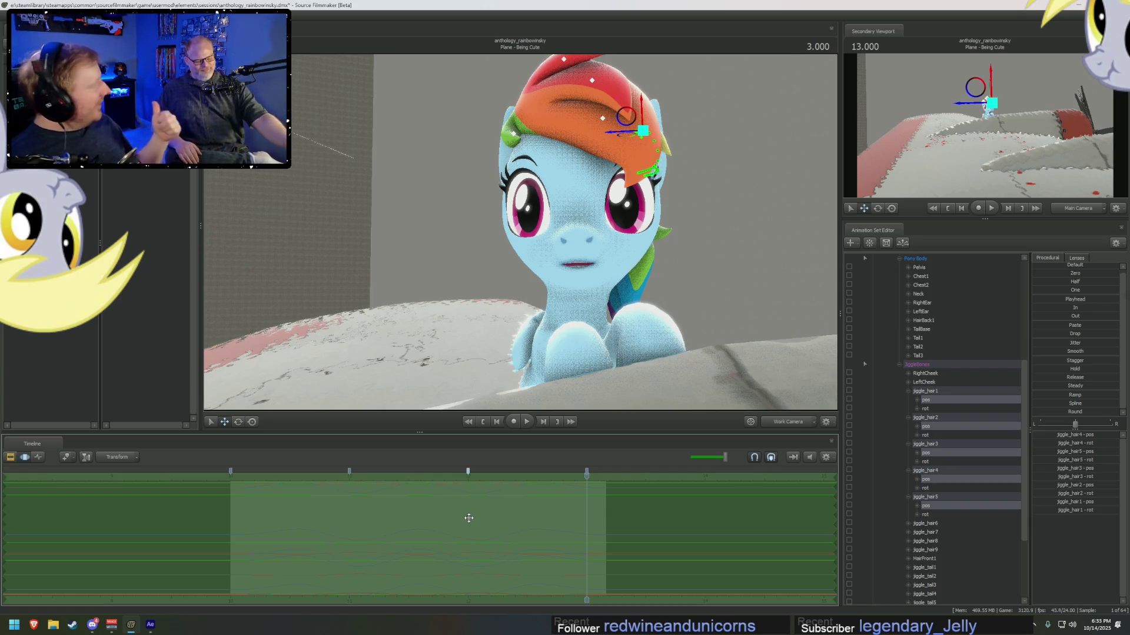
# - Scrub and play back the hair motion, then switch to the Brave browser
pyautogui.moveTo(429, 513)
pyautogui.mouseDown(button='middle')
pyautogui.moveTo(383, 513)
pyautogui.moveTo(421, 516)
pyautogui.mouseUp(button='middle')
pyautogui.press('space')
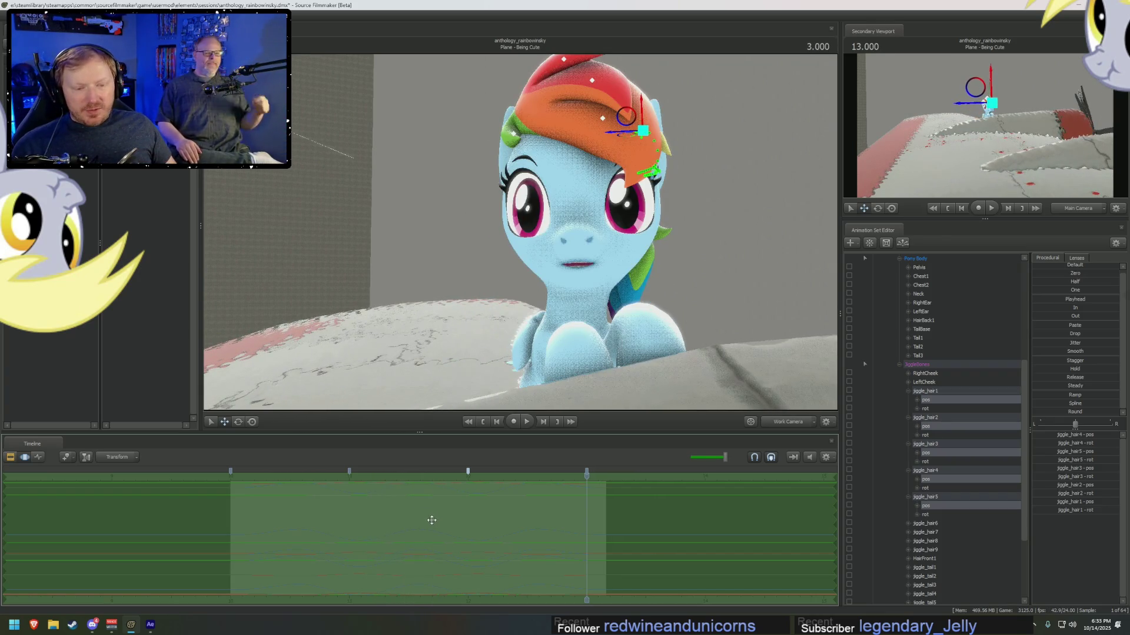
pyautogui.moveTo(406, 516)
pyautogui.mouseDown(button='middle')
pyautogui.moveTo(506, 531)
pyautogui.moveTo(231, 527)
pyautogui.moveTo(434, 532)
pyautogui.moveTo(388, 533)
pyautogui.moveTo(406, 520)
pyautogui.mouseUp(button='middle')
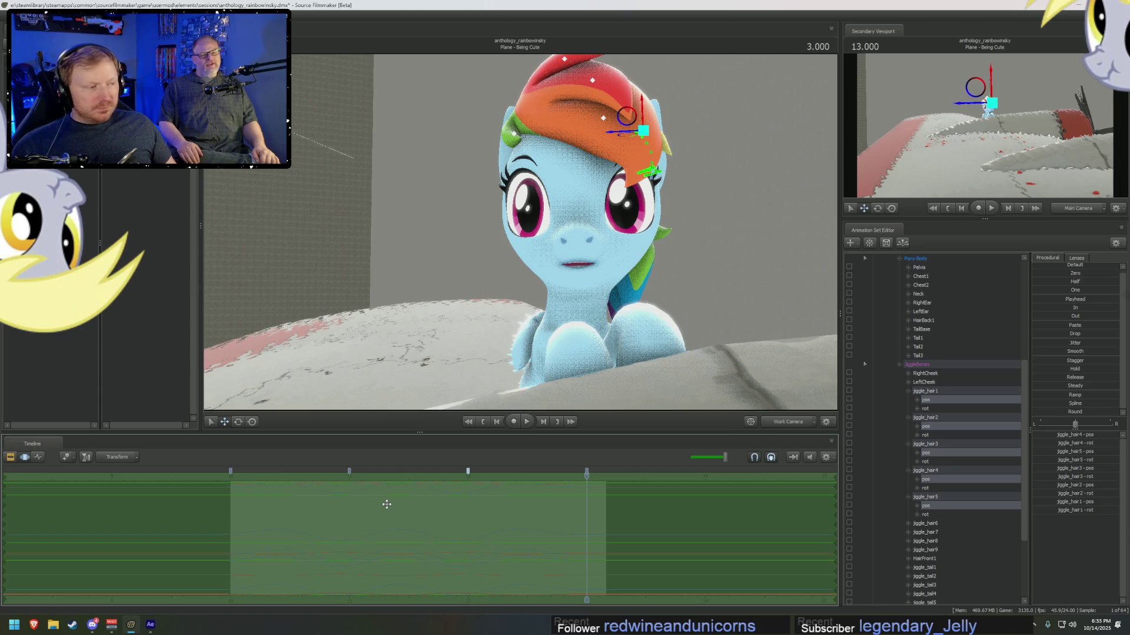
pyautogui.click(33, 625)
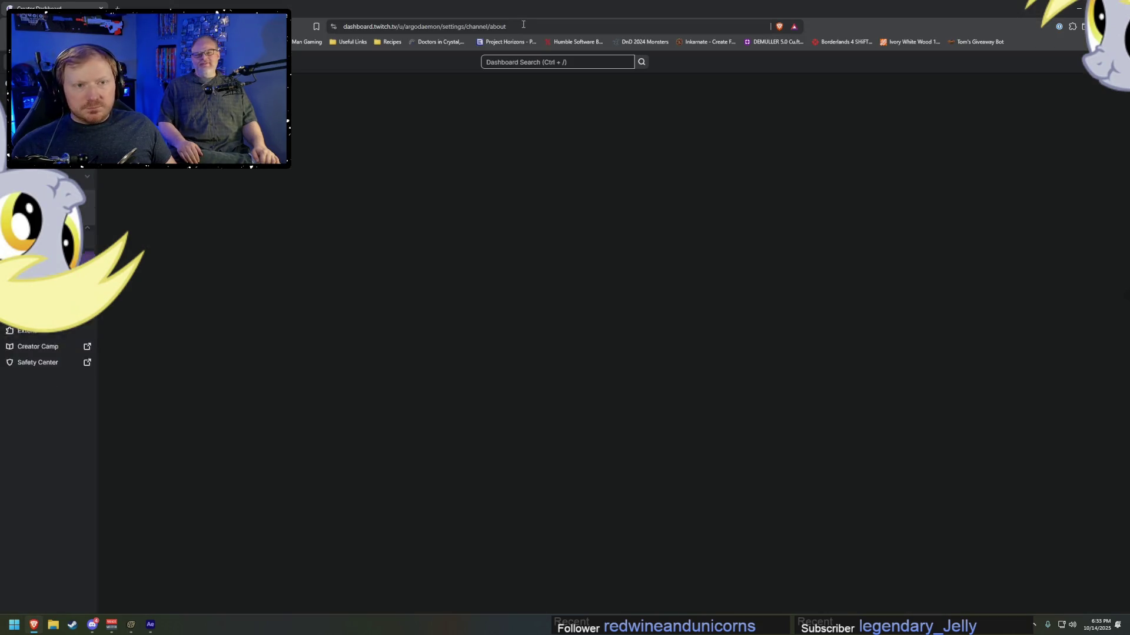
# - Load youtube.com from the address bar
pyautogui.click(523, 25)
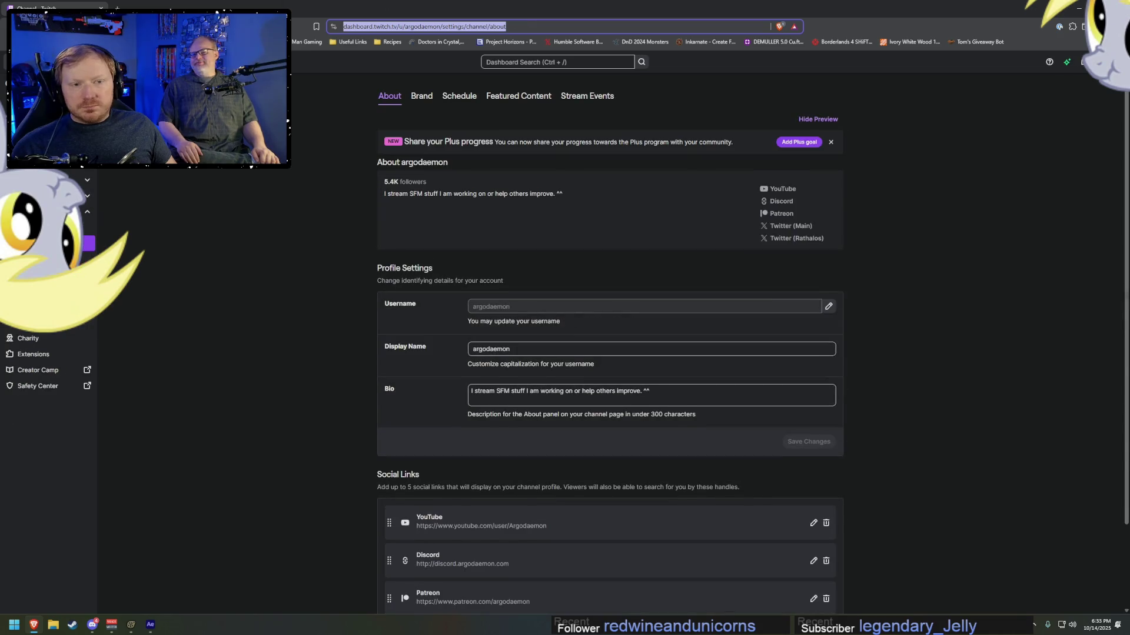
pyautogui.write('youtube.com')
pyautogui.press('Return')
# - Search for 'what if i put diesal in a gas engine' from the address bar
pyautogui.click(469, 27)
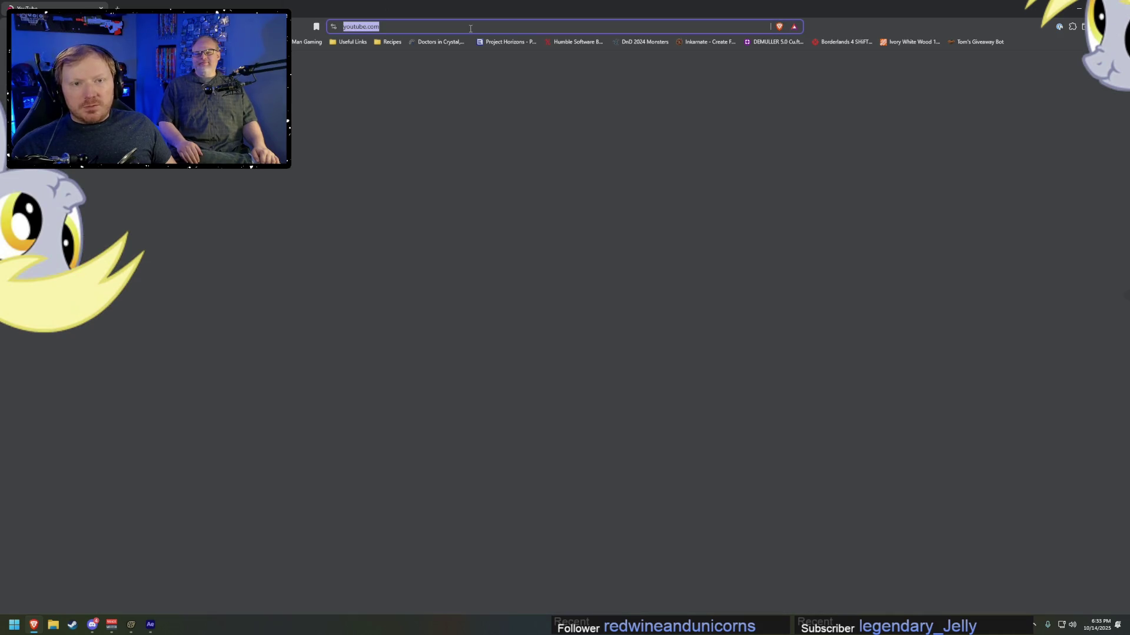
pyautogui.write('what if i put')
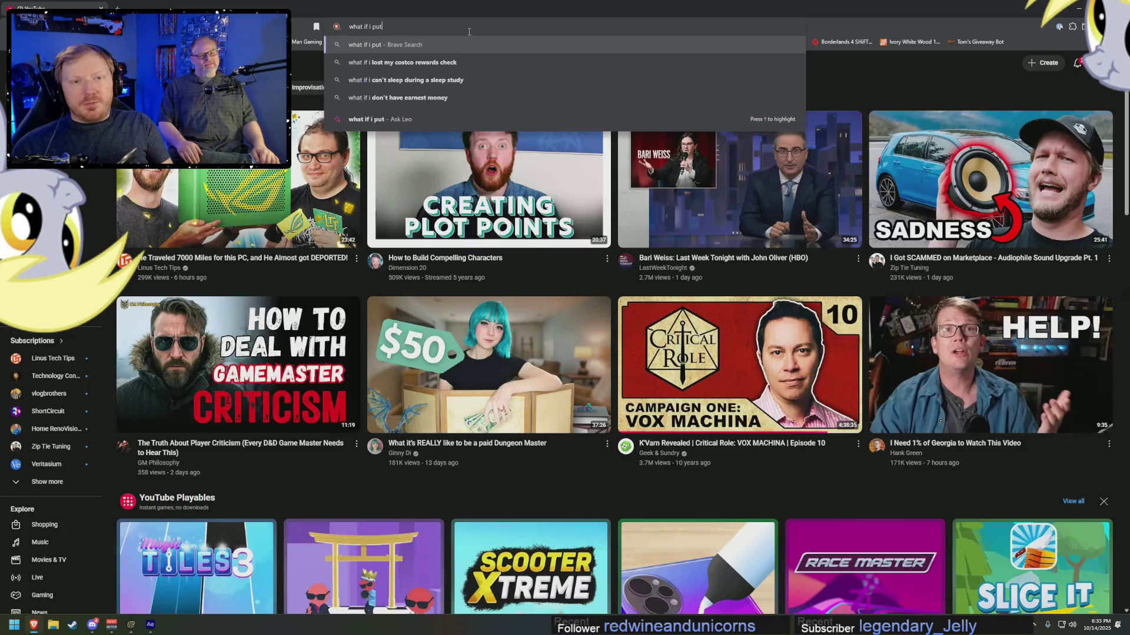
pyautogui.write(' diesal ')
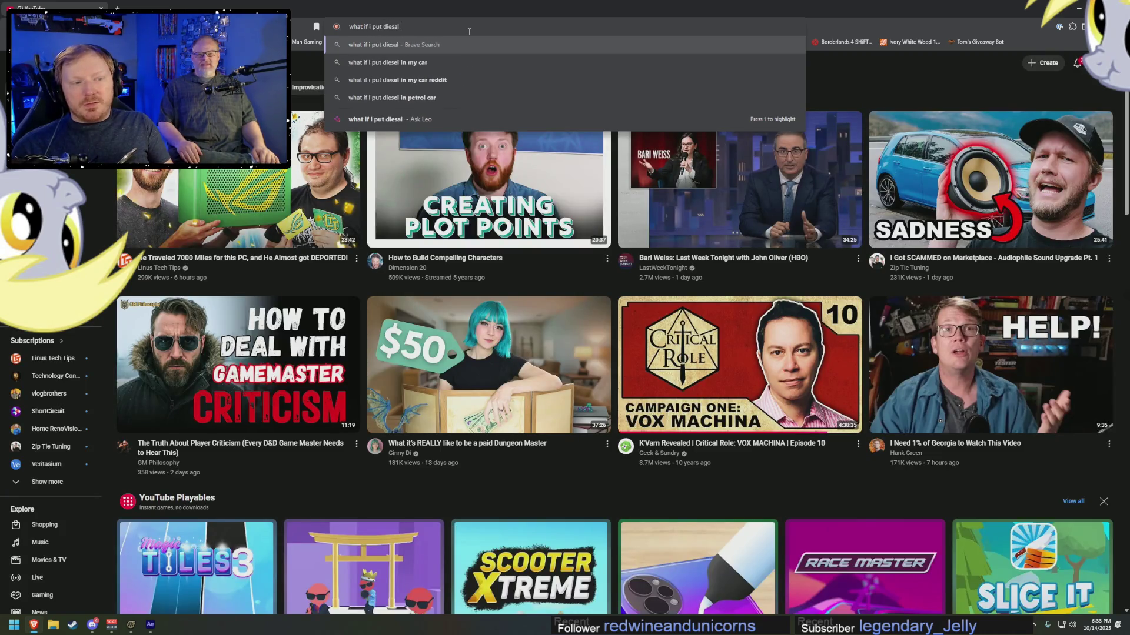
pyautogui.write('in a gas engine')
pyautogui.press('Return')
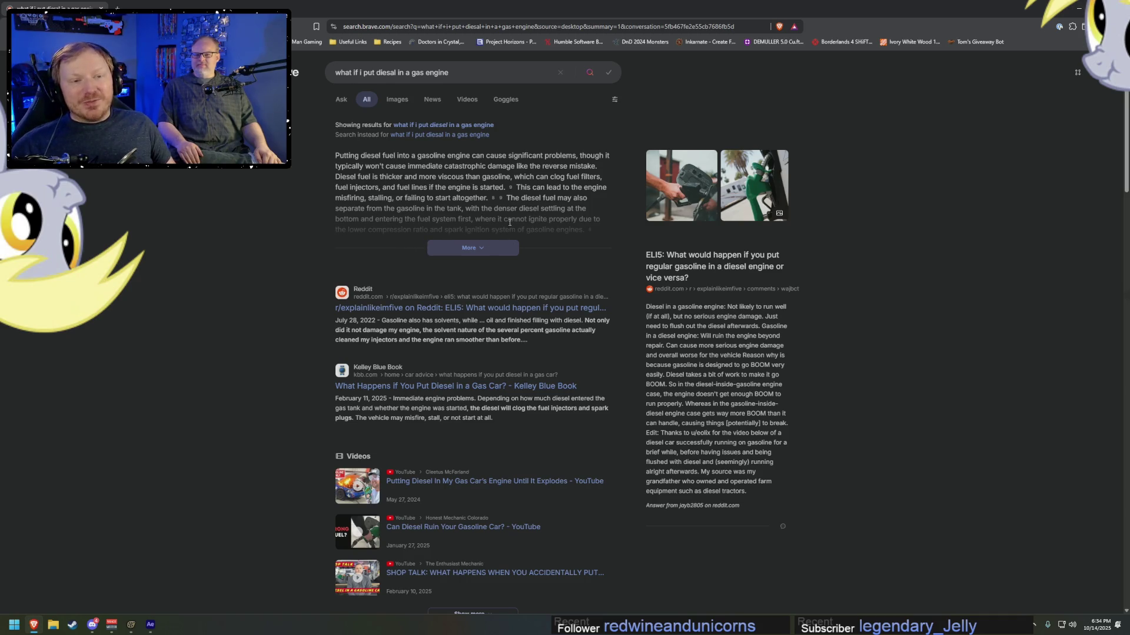
# - Expand the full AI answer about diesel in a gas engine, then minimize the browser
pyautogui.click(465, 248)
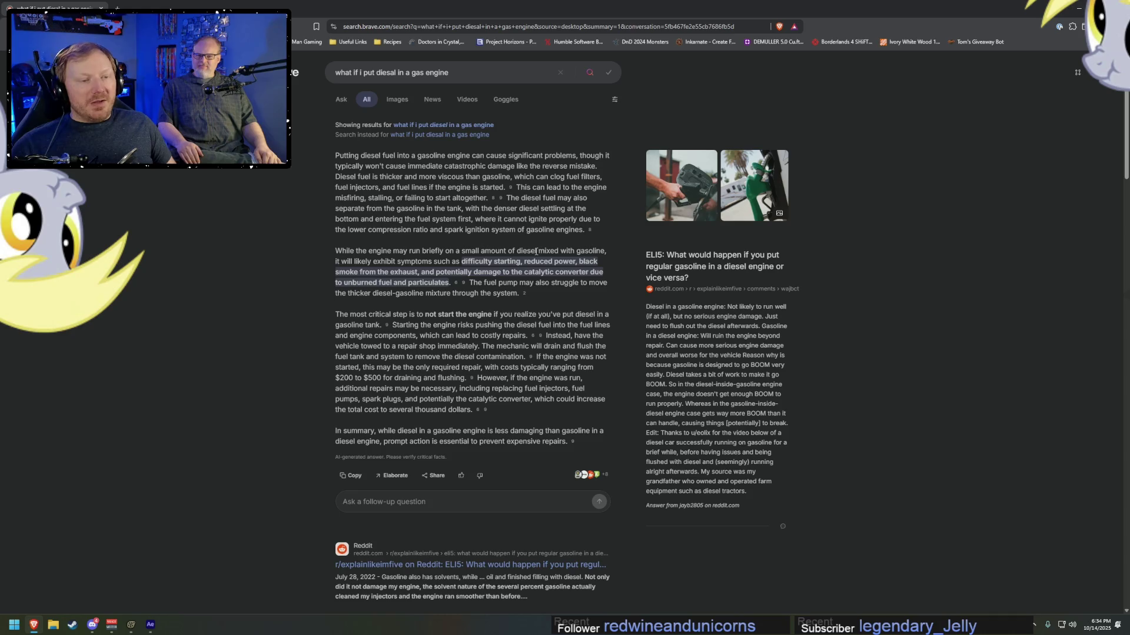
pyautogui.click(1079, 9)
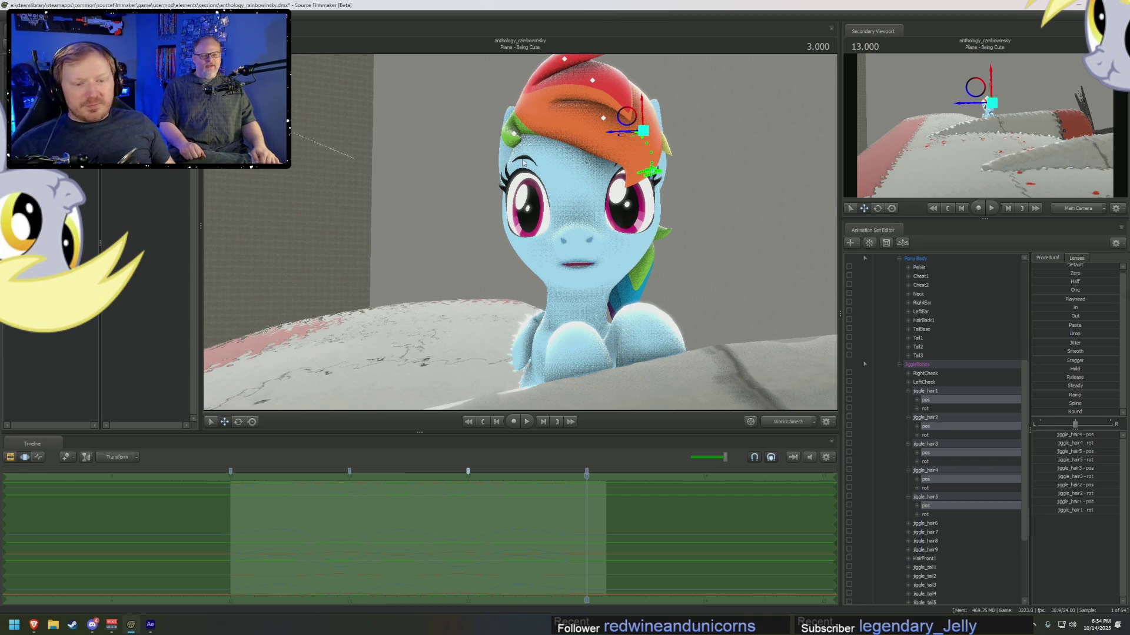
# - Scrub back and forth through the Being Cute shot to review the mane and tail motion
pyautogui.moveTo(362, 509)
pyautogui.mouseDown()
pyautogui.moveTo(379, 518)
pyautogui.moveTo(334, 517)
pyautogui.moveTo(447, 520)
pyautogui.mouseUp()
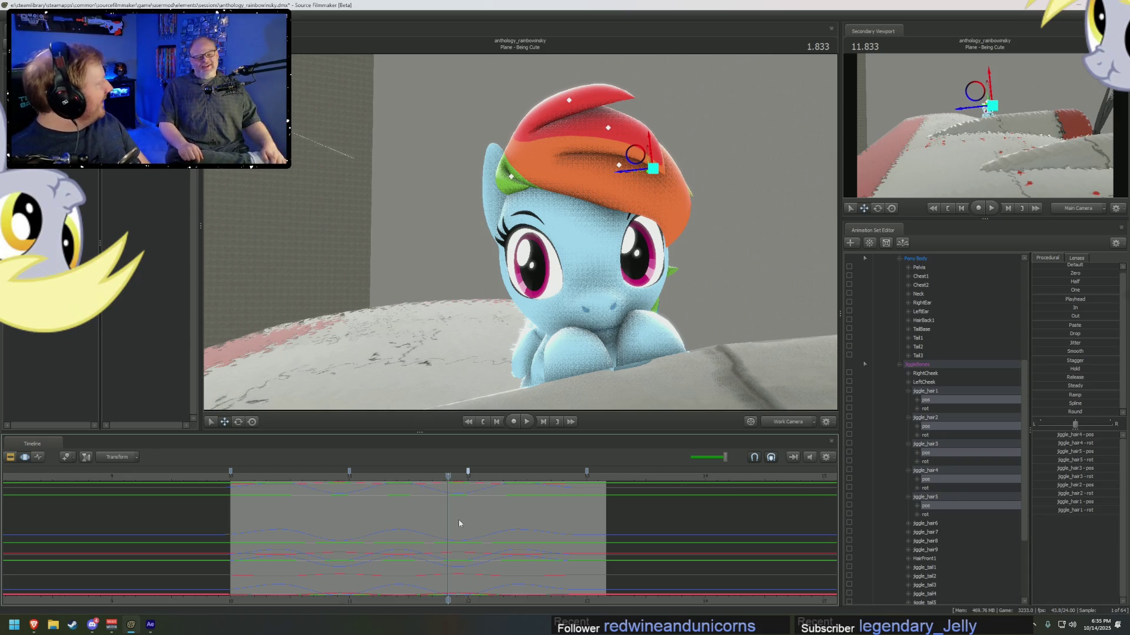
pyautogui.moveTo(470, 516)
pyautogui.mouseDown()
pyautogui.moveTo(350, 515)
pyautogui.moveTo(406, 523)
pyautogui.moveTo(606, 506)
pyautogui.mouseUp()
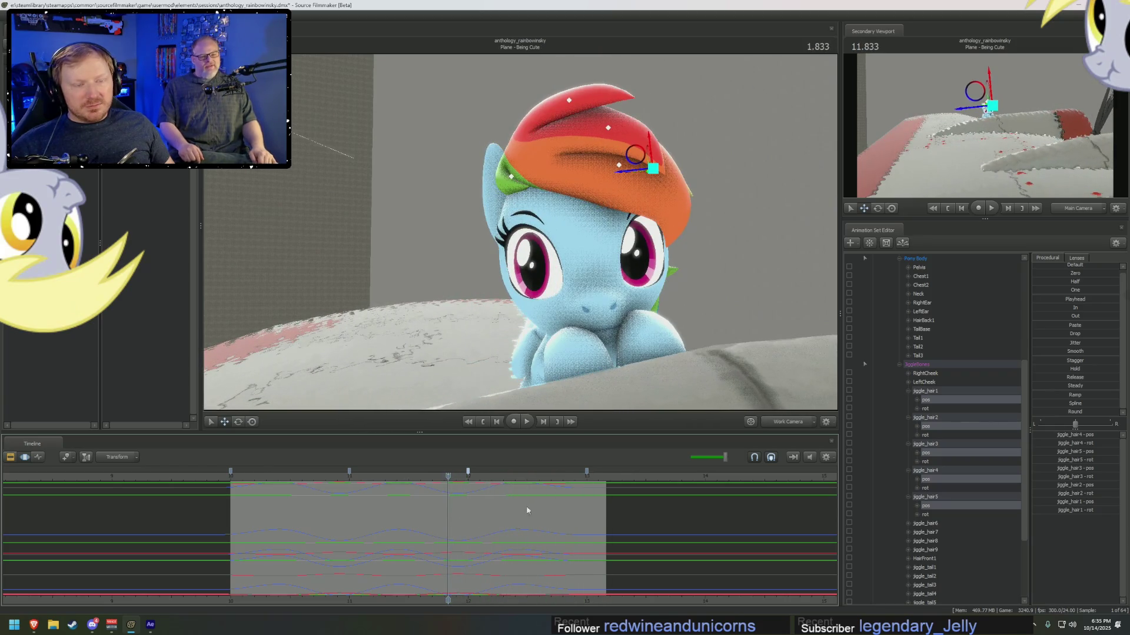
pyautogui.moveTo(396, 527)
pyautogui.mouseDown()
pyautogui.moveTo(437, 530)
pyautogui.moveTo(398, 537)
pyautogui.mouseUp()
# - Adjust jiggle_hair5's motion in the time span, then scrub from about 10.8 and play it back
pyautogui.moveTo(482, 409); pyautogui.dragTo(476, 353)
pyautogui.click(510, 200)
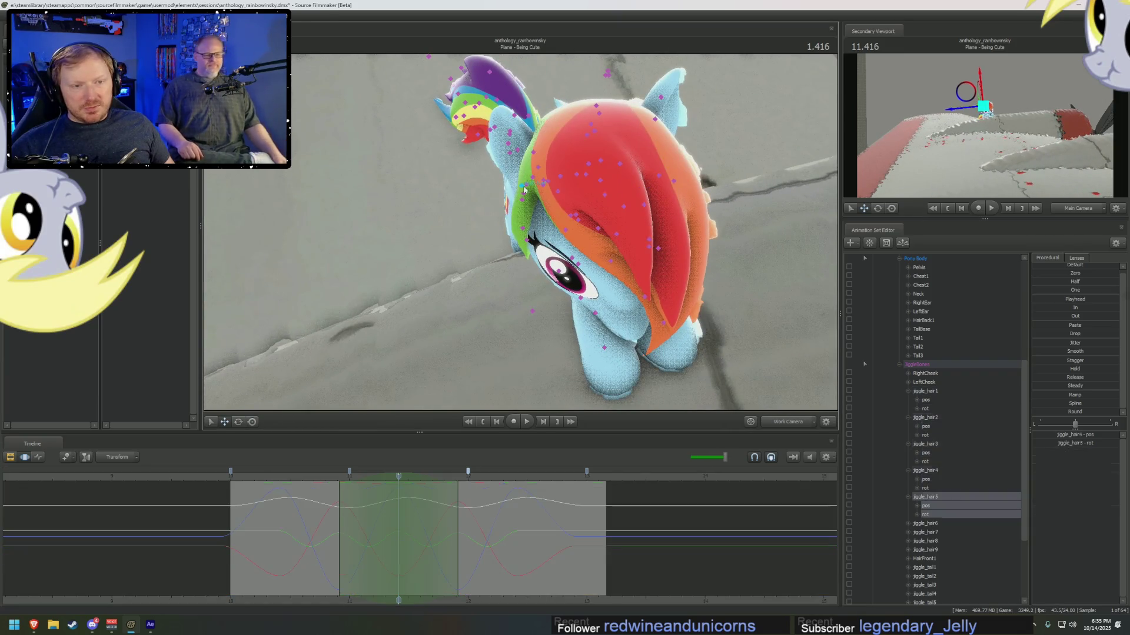
pyautogui.moveTo(510, 220); pyautogui.dragTo(509, 206)
pyautogui.press('w')
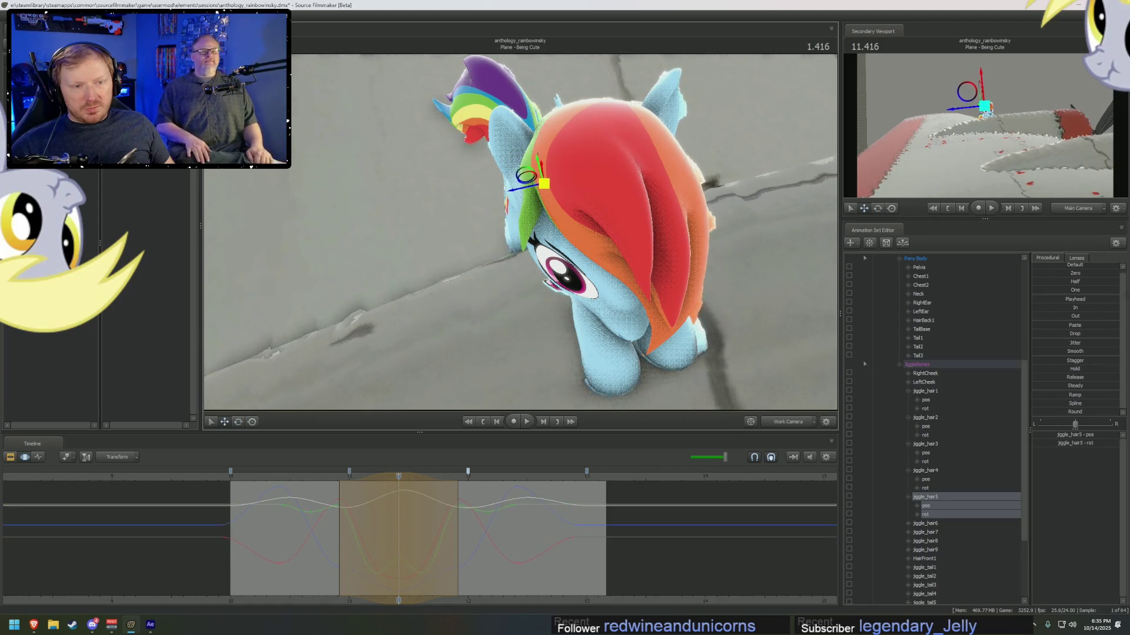
pyautogui.click(328, 532)
pyautogui.moveTo(334, 532); pyautogui.dragTo(488, 526)
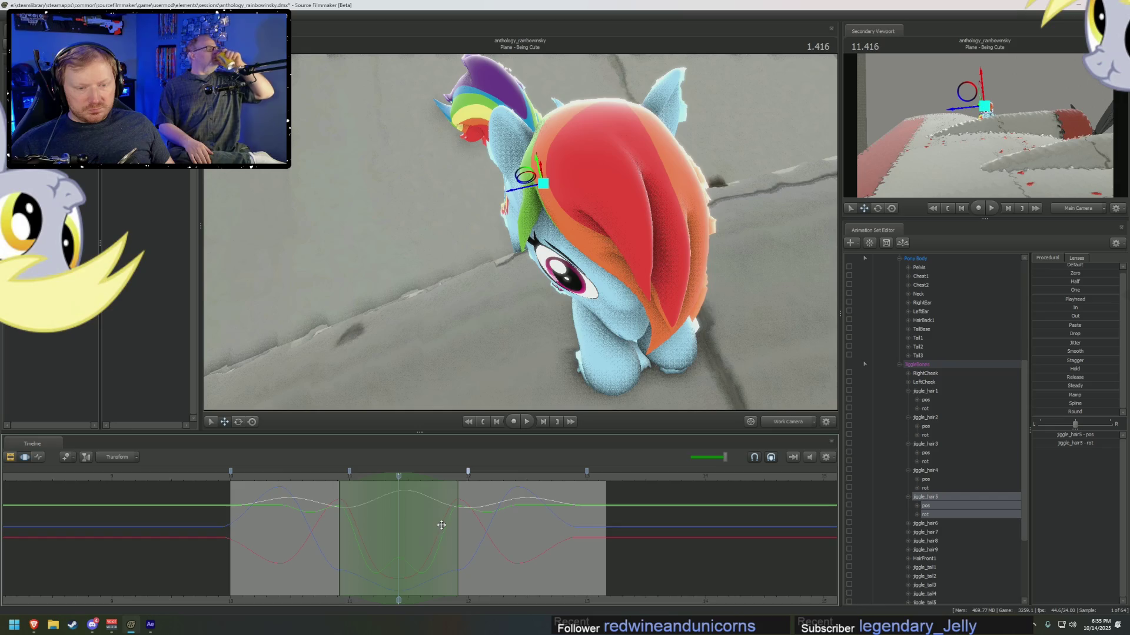
pyautogui.press('space')
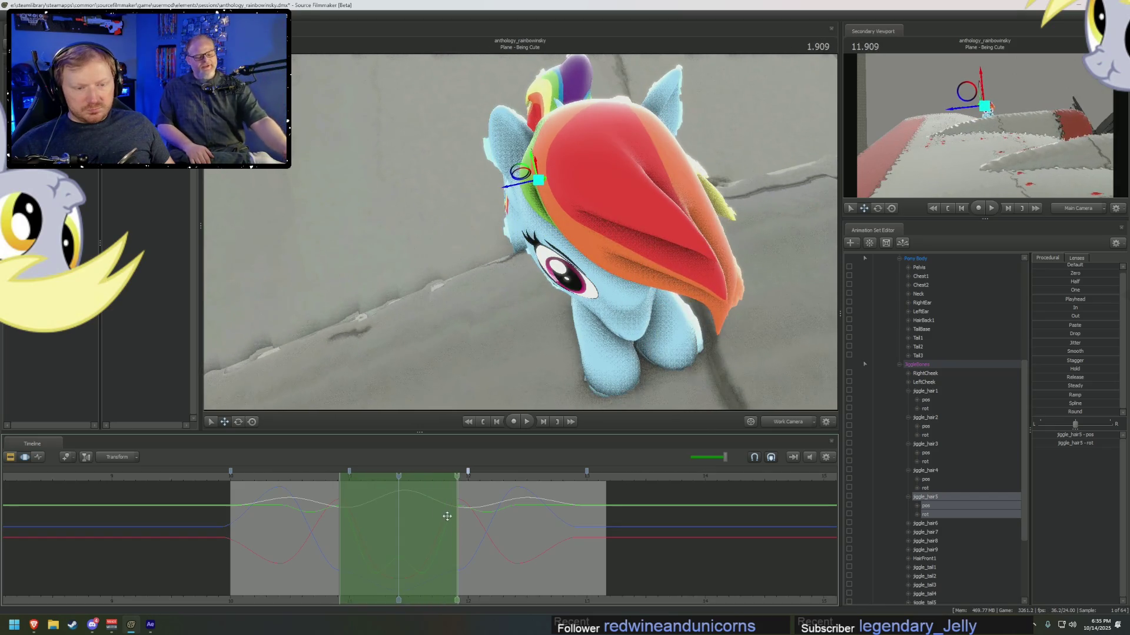
# - Shift the selected span of motion, commit it, and set the playhead to 1.125
pyautogui.moveTo(424, 507)
pyautogui.mouseDown()
pyautogui.moveTo(542, 510)
pyautogui.moveTo(477, 527)
pyautogui.moveTo(415, 515)
pyautogui.mouseUp()
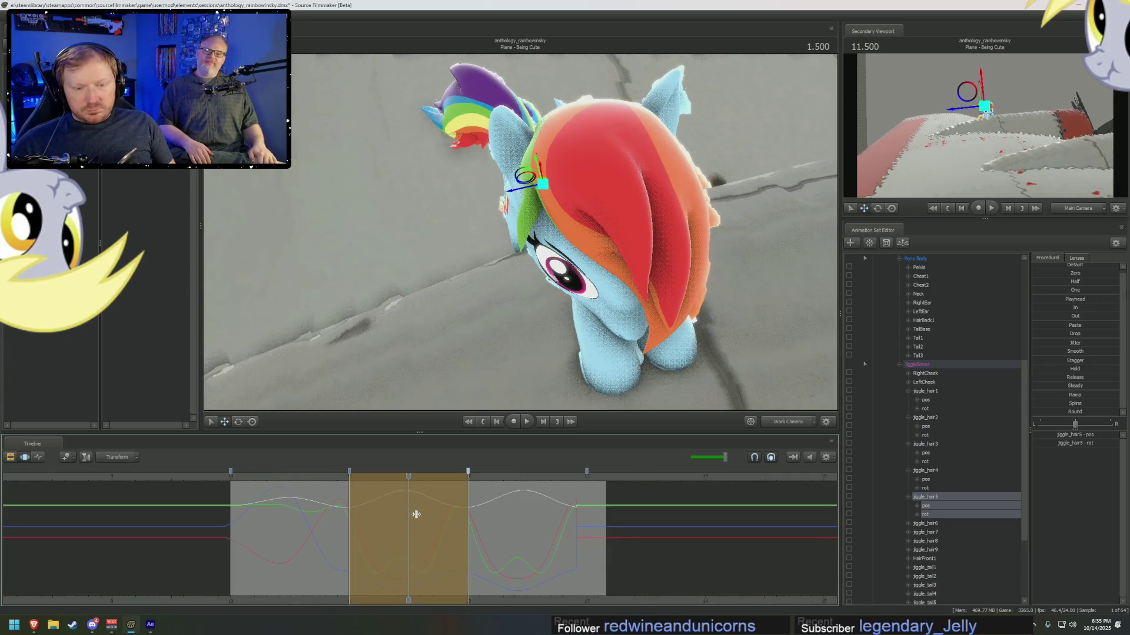
pyautogui.press('Left')
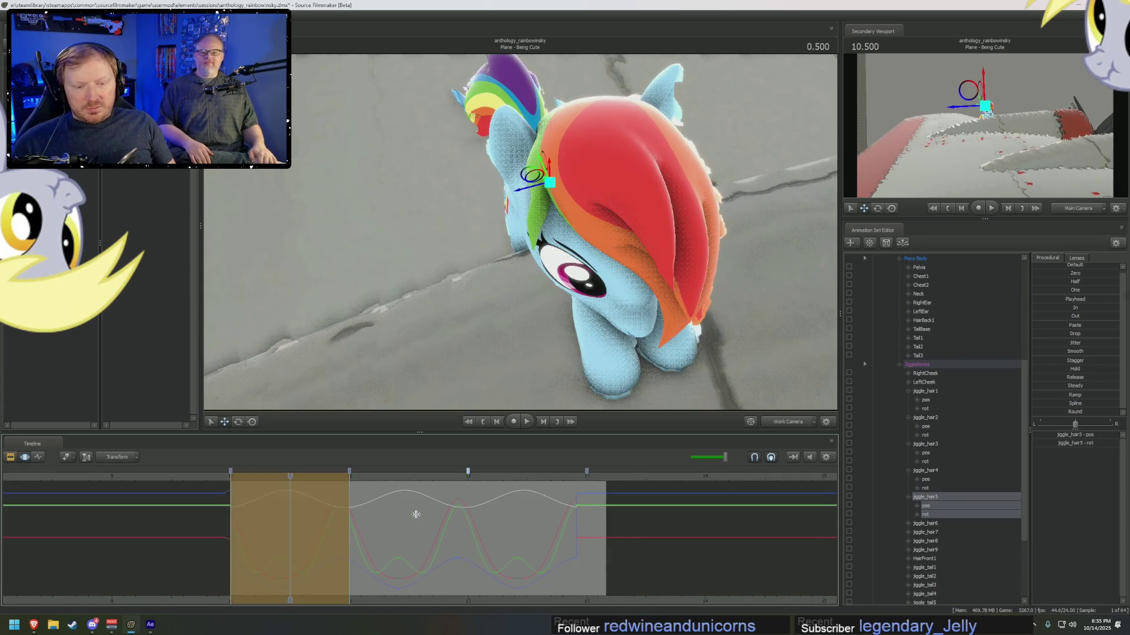
pyautogui.press('Right')
pyautogui.press('Right')
pyautogui.click(364, 516)
pyautogui.moveTo(562, 394); pyautogui.dragTo(502, 263)
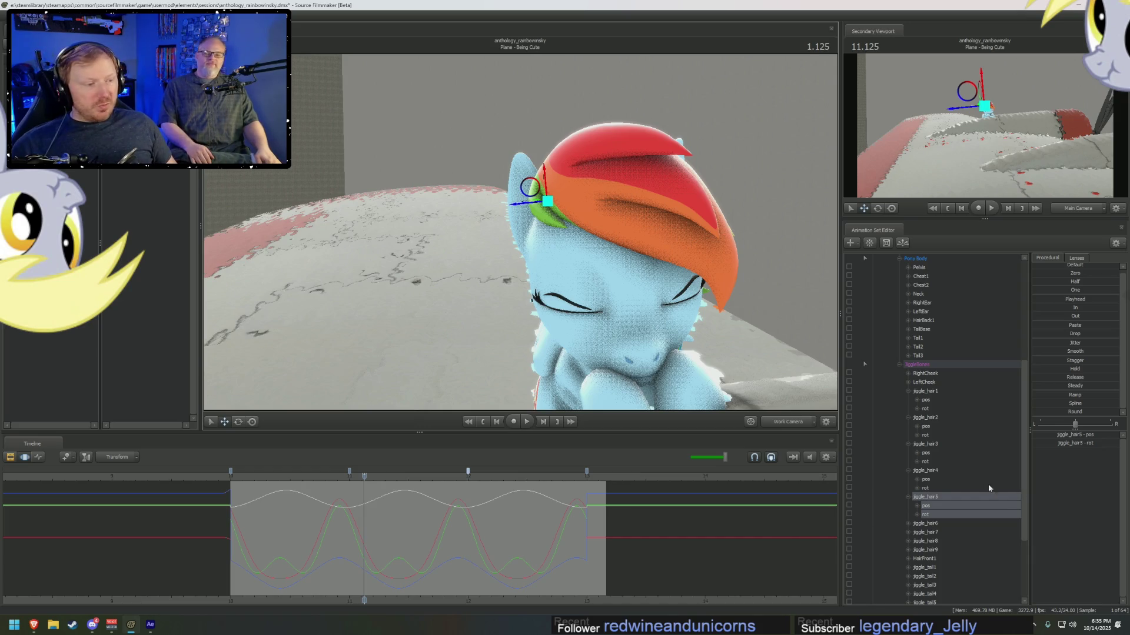
# - Inspect jiggle_hair1 through jiggle_hair5 one by one, then play back the whole sequence
pyautogui.click(930, 393)
pyautogui.click(510, 514)
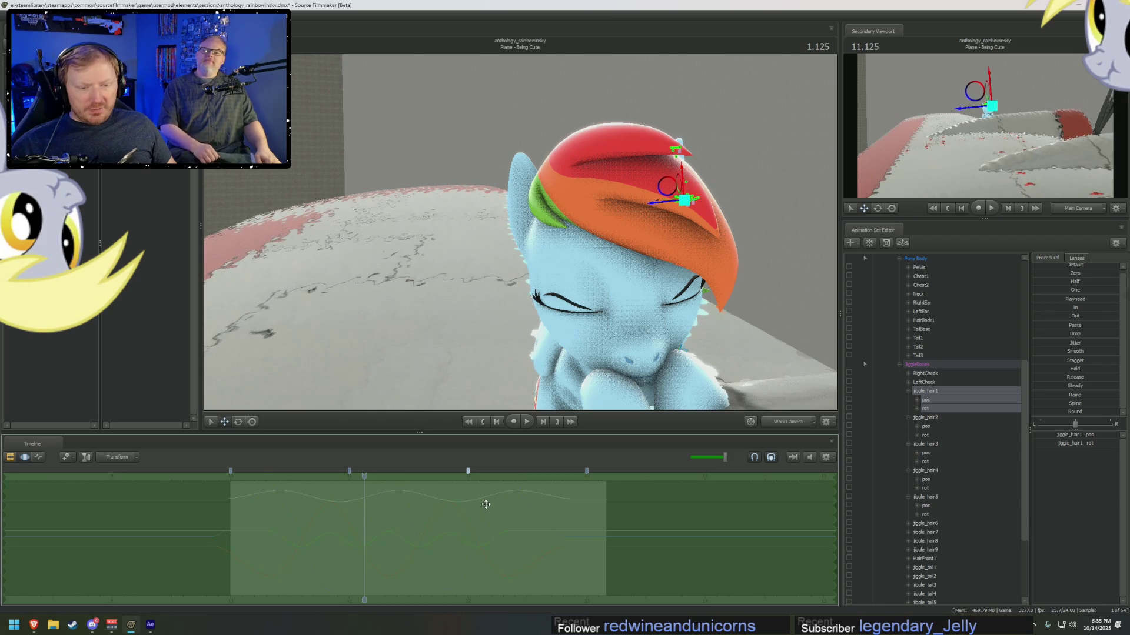
pyautogui.click(929, 419)
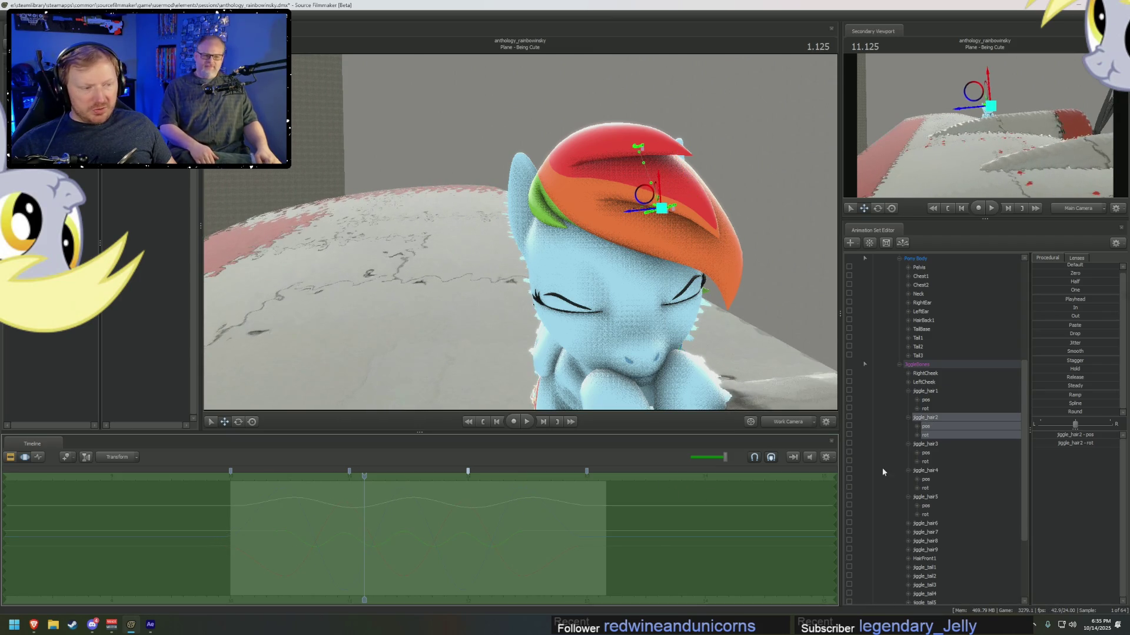
pyautogui.click(926, 445)
pyautogui.click(925, 470)
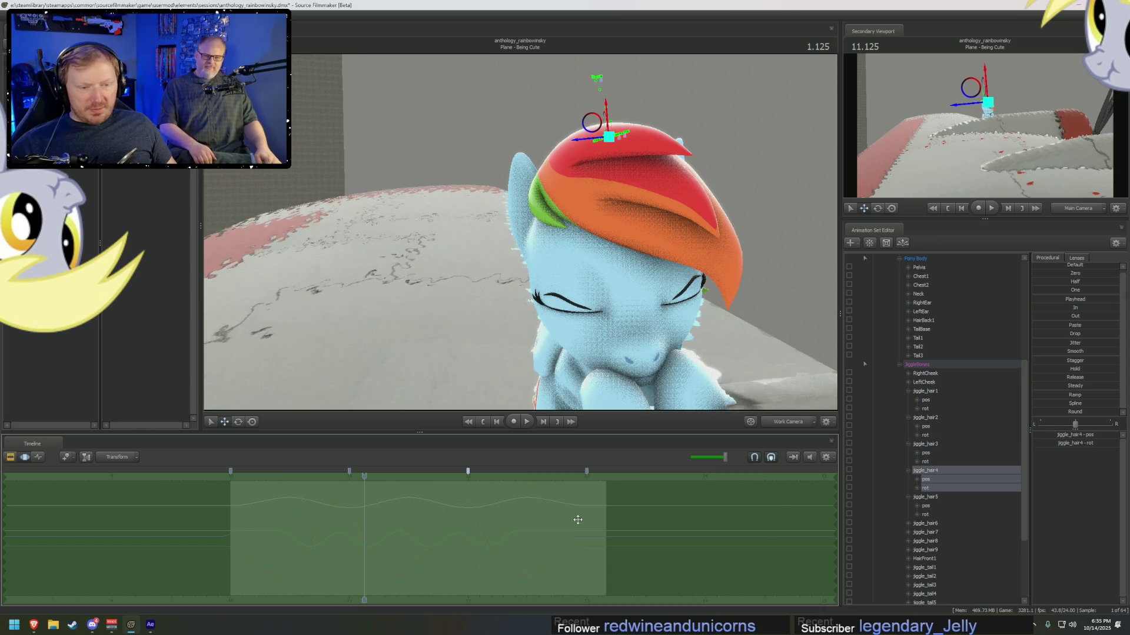
pyautogui.click(944, 497)
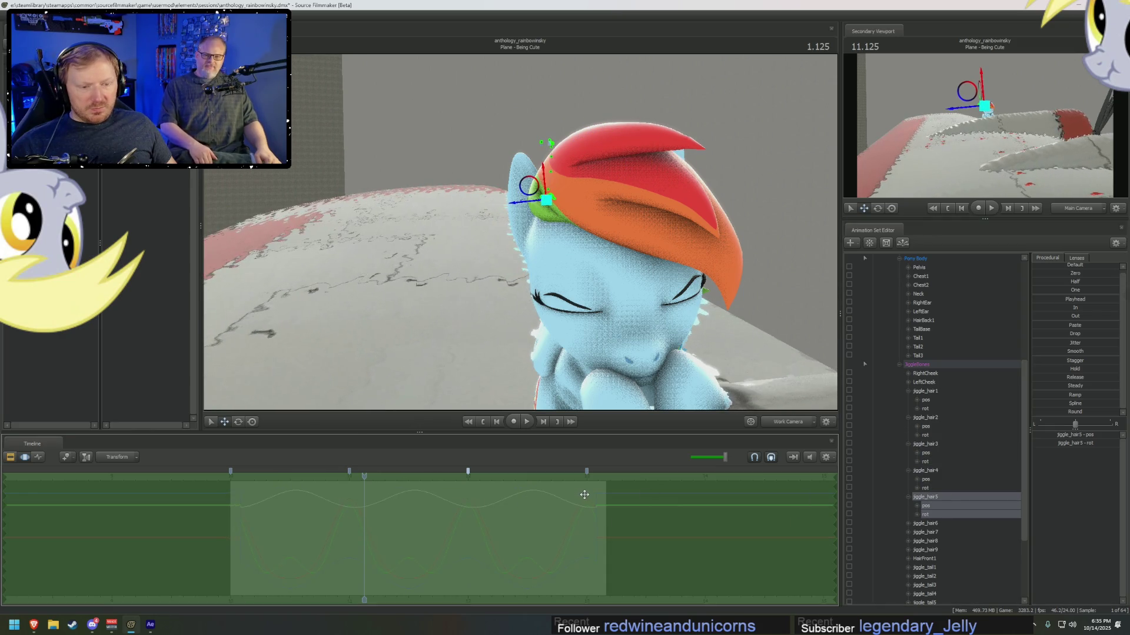
pyautogui.press('space')
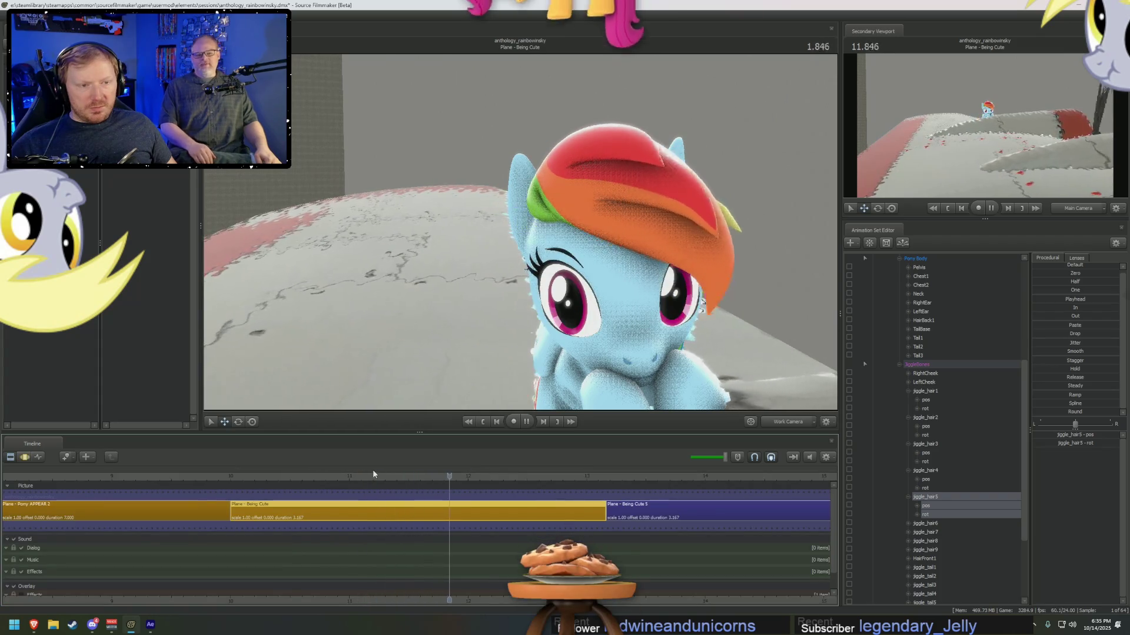
# - Stop playback, select jiggle_hair1–5 together, and mark a time span from about 1 to 2 seconds
pyautogui.moveTo(408, 471)
pyautogui.mouseDown()
pyautogui.moveTo(338, 477)
pyautogui.moveTo(357, 477)
pyautogui.mouseUp()
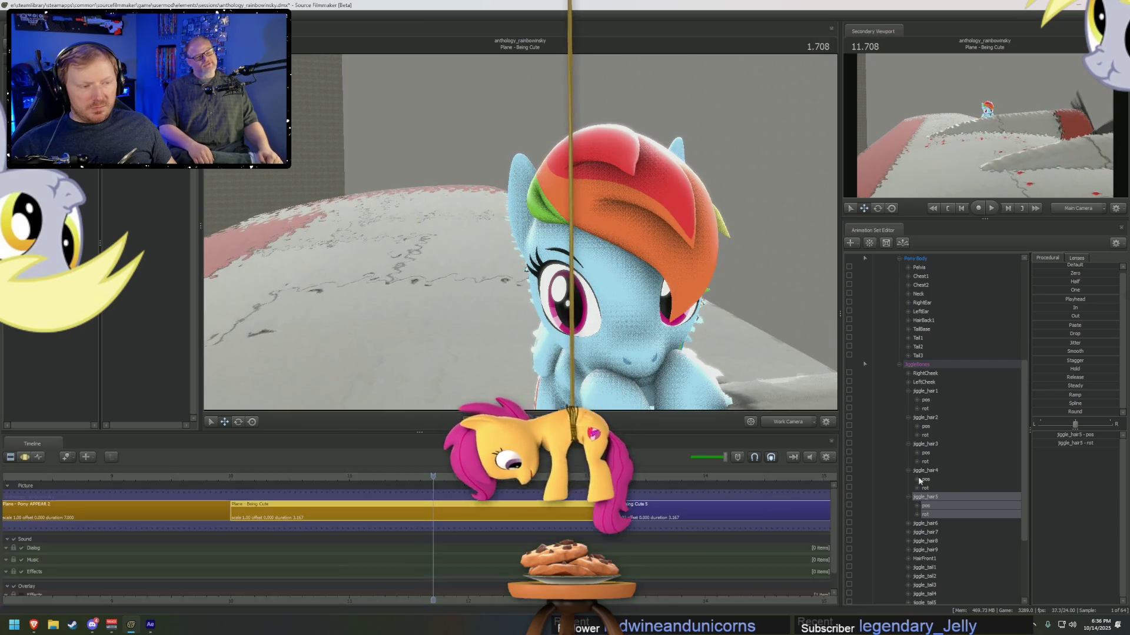
pyautogui.press('space')
pyautogui.click(934, 392)
pyautogui.keyDown('shift'); pyautogui.click(925, 497); pyautogui.keyUp('shift')
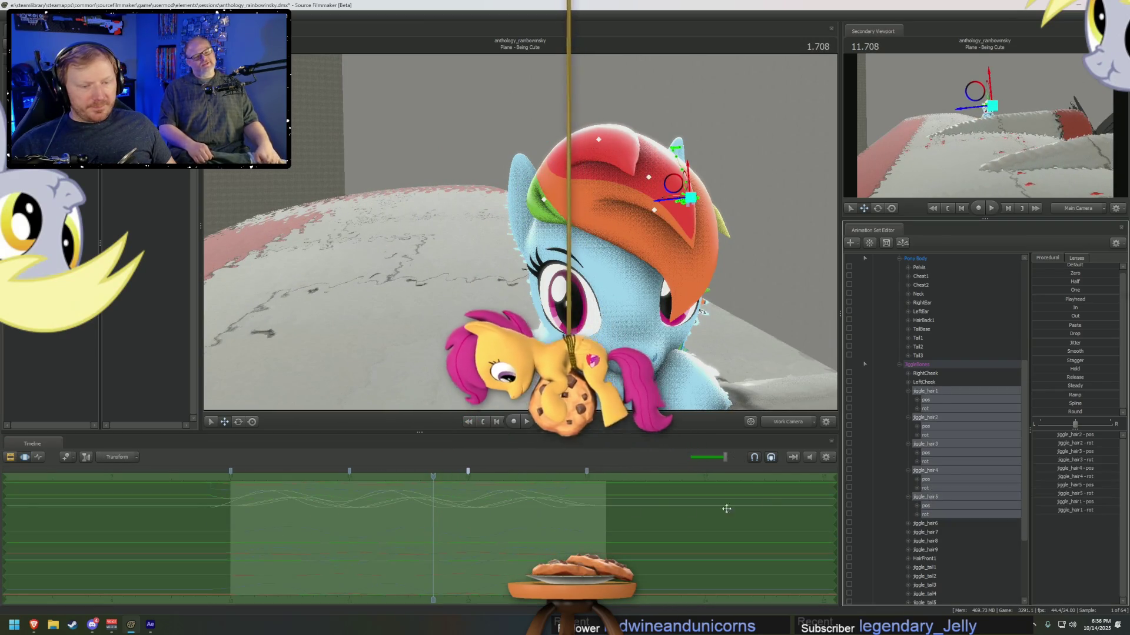
pyautogui.click(348, 502)
pyautogui.moveTo(348, 502)
pyautogui.mouseDown()
pyautogui.moveTo(467, 514)
pyautogui.moveTo(290, 523)
pyautogui.moveTo(537, 543)
pyautogui.mouseUp()
# - Widen the time span, play it in clip view, then return to curves at about 1.47 seconds
pyautogui.click(394, 506)
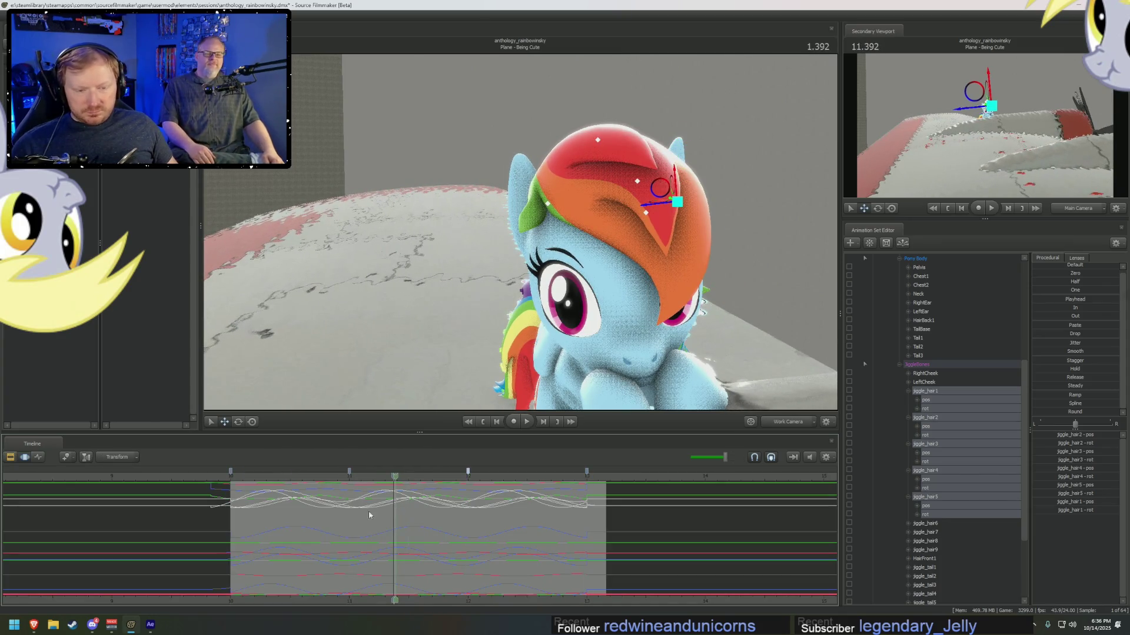
pyautogui.moveTo(231, 523)
pyautogui.mouseDown()
pyautogui.moveTo(589, 523)
pyautogui.moveTo(457, 517)
pyautogui.mouseUp()
pyautogui.press('F2')
pyautogui.press('space')
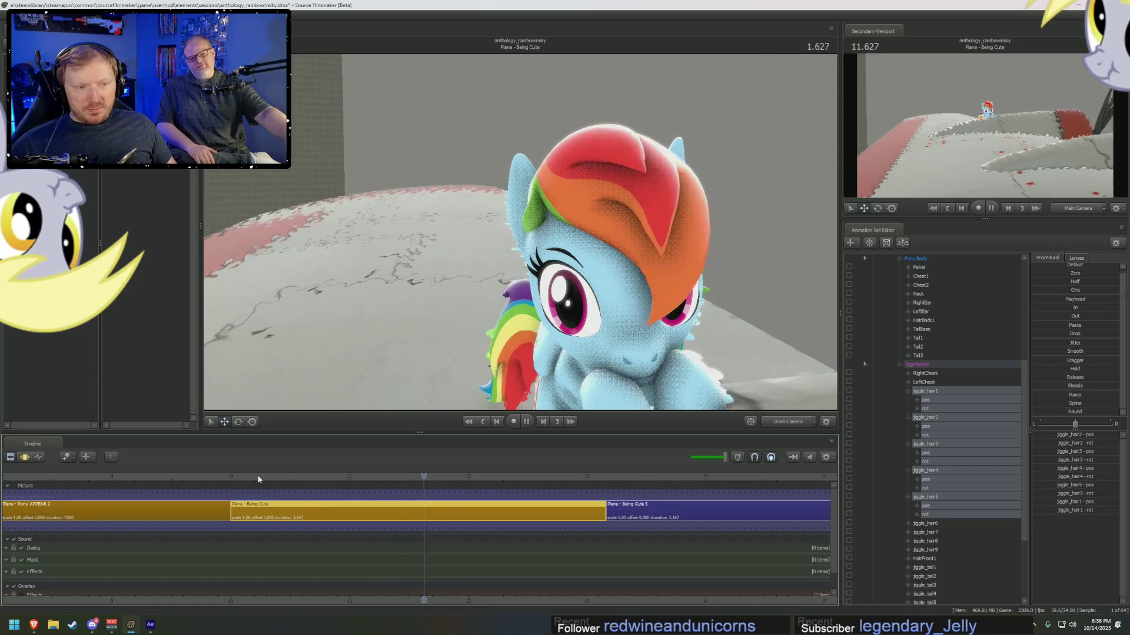
pyautogui.press('space')
pyautogui.press('F3')
pyautogui.moveTo(274, 493)
pyautogui.mouseDown()
pyautogui.moveTo(335, 521)
pyautogui.moveTo(408, 522)
pyautogui.mouseUp()
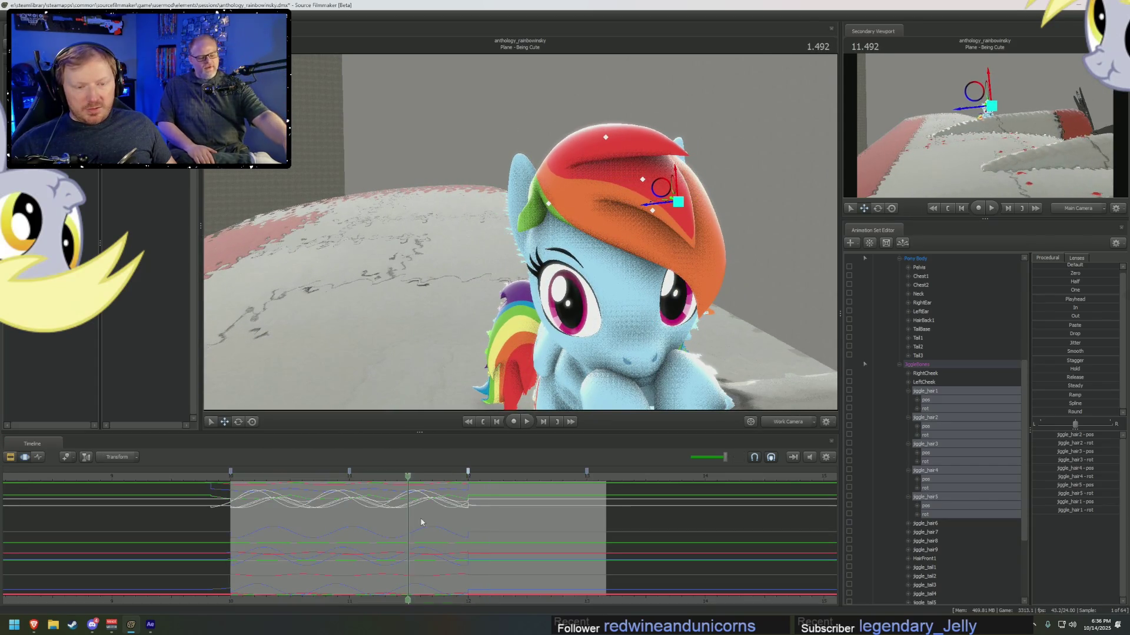
# - Activate the time selection, pull its end earlier, zoom in, and scrub through the hair motion
pyautogui.press('F2')
pyautogui.press('F3')
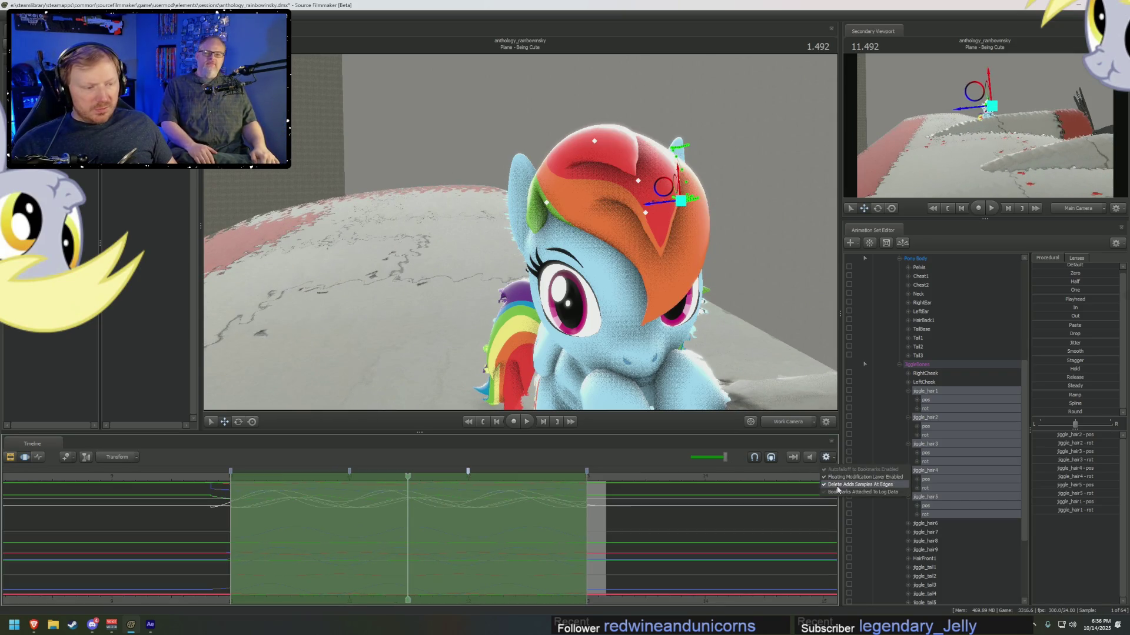
pyautogui.moveTo(582, 507); pyautogui.dragTo(467, 513)
pyautogui.moveTo(468, 513); pyautogui.dragTo(606, 511, button='middle')
pyautogui.scroll(2, 588, 517)
pyautogui.moveTo(575, 477); pyautogui.dragTo(550, 478)
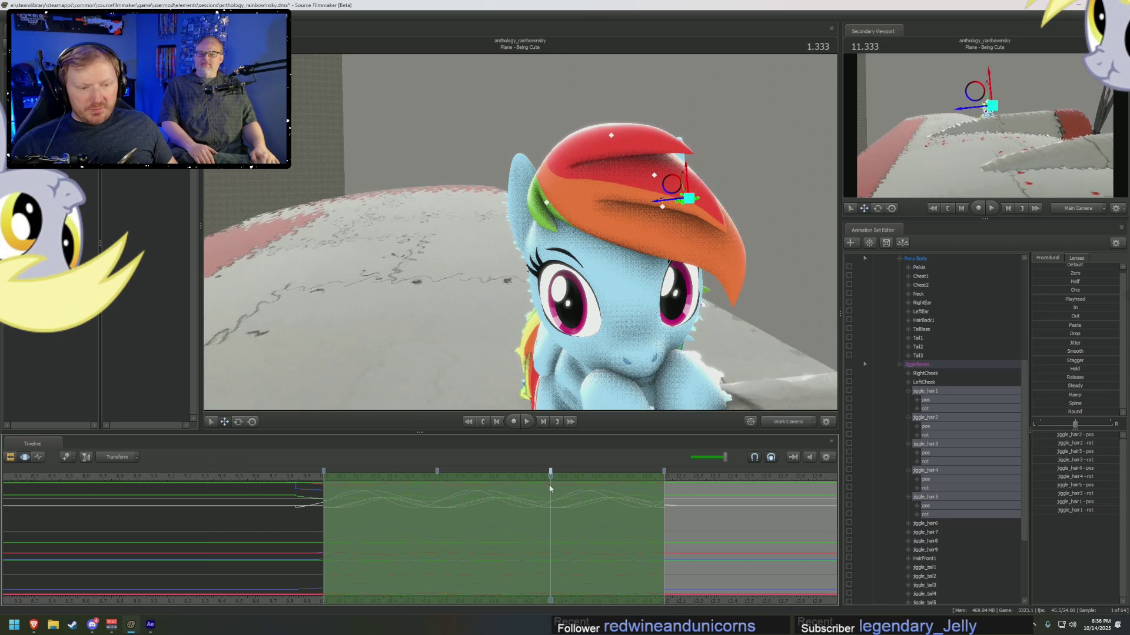
pyautogui.click(347, 529)
pyautogui.moveTo(348, 529); pyautogui.dragTo(443, 532)
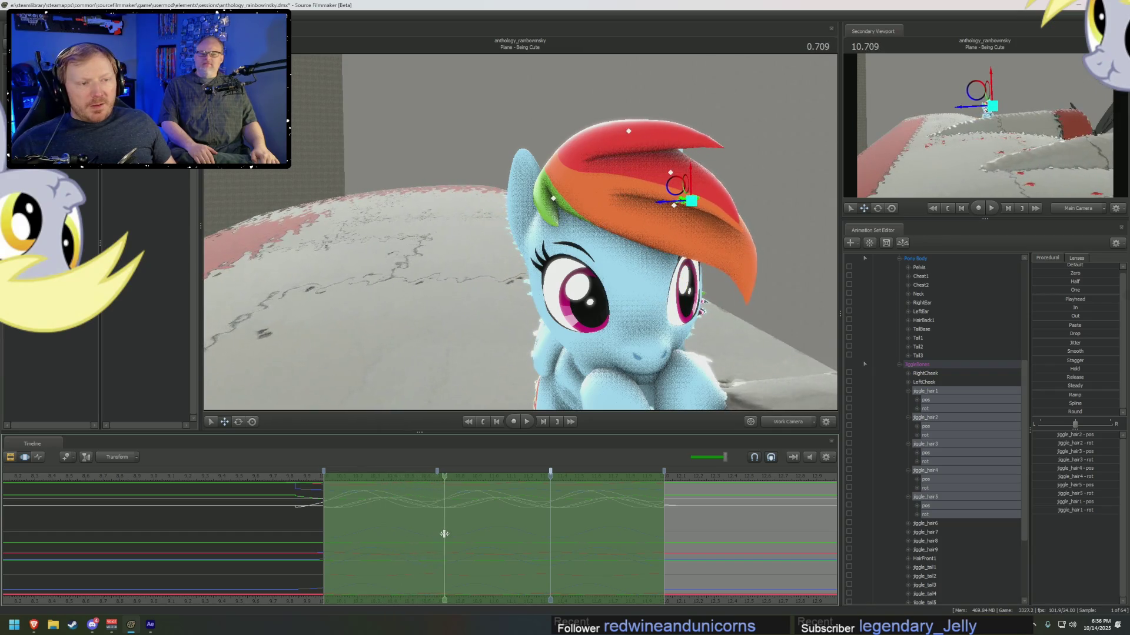
# - Select jiggle_hair3, scrub to about 1.05, and play the shot from the start
pyautogui.click(670, 173)
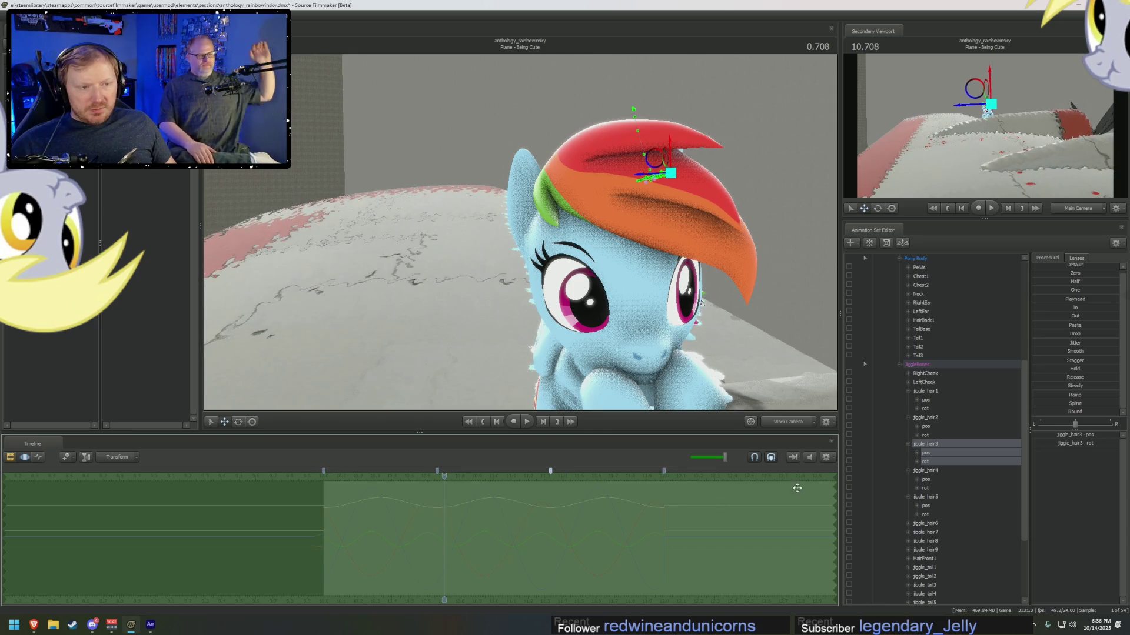
pyautogui.click(826, 457)
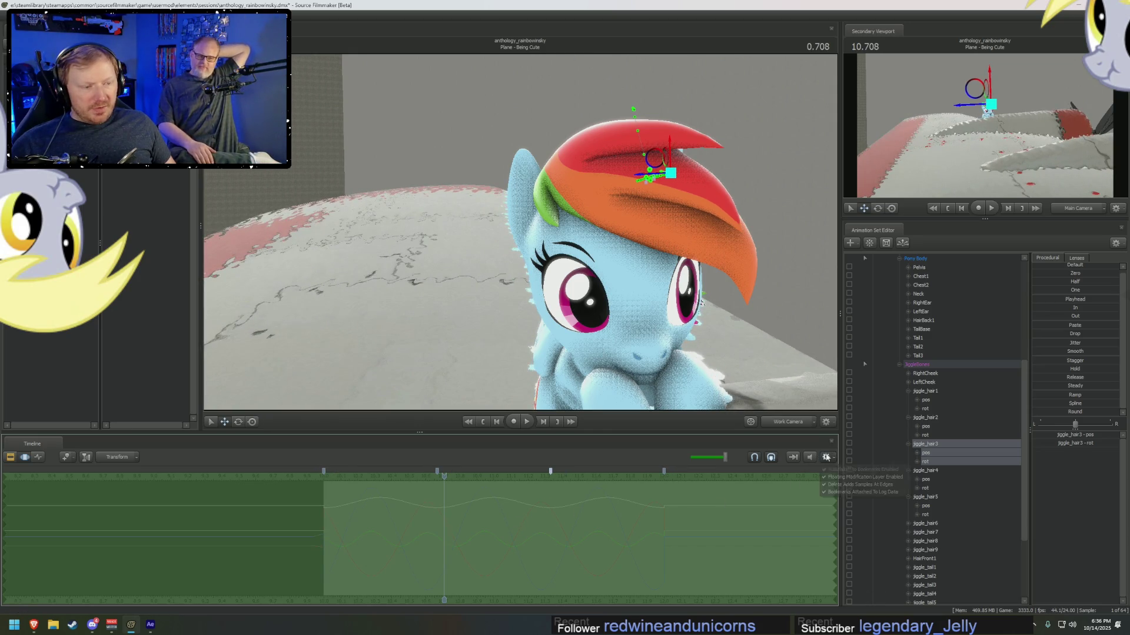
pyautogui.click(527, 541)
pyautogui.moveTo(527, 542)
pyautogui.mouseDown()
pyautogui.moveTo(542, 542)
pyautogui.moveTo(404, 519)
pyautogui.moveTo(510, 534)
pyautogui.mouseUp()
pyautogui.press('Home')
pyautogui.hotkey('ctrl', '1')
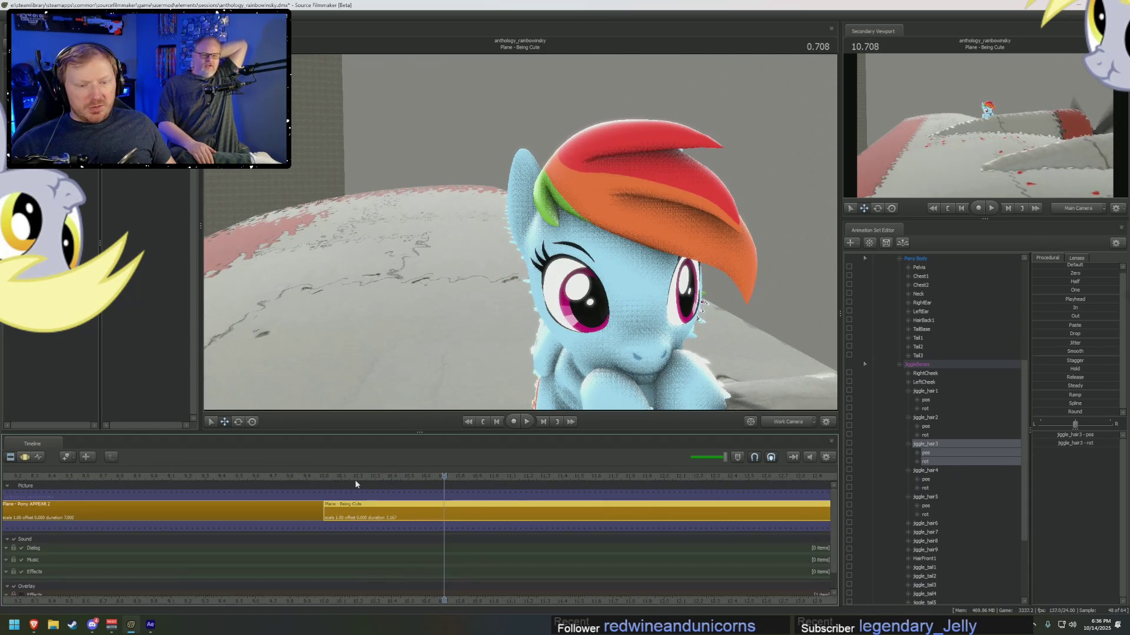
pyautogui.press('space')
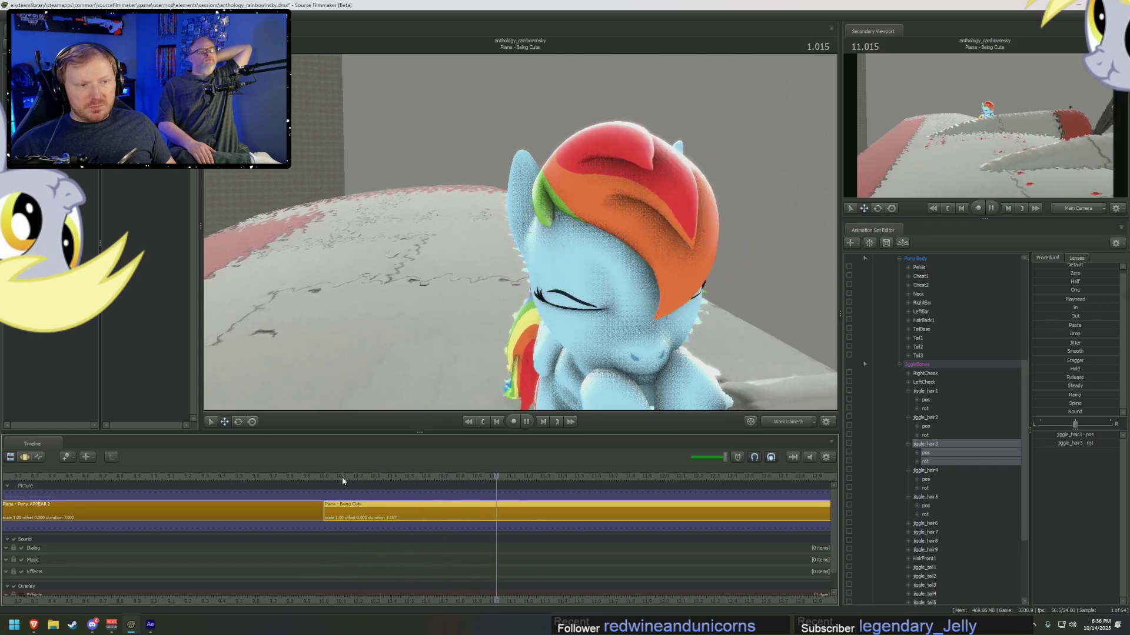
pyautogui.hotkey('ctrl', '2')
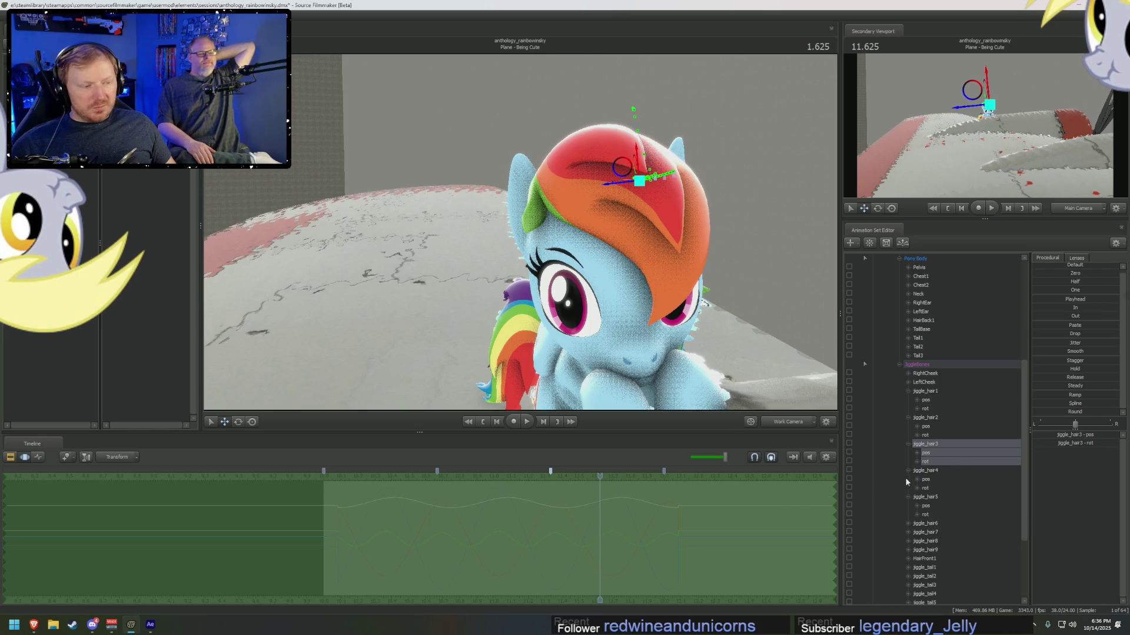
# - Check jiggle_hair4 at about 1.2 seconds, then jiggle_hair5 with playback from 0.51
pyautogui.click(923, 472)
pyautogui.moveTo(449, 502)
pyautogui.mouseDown(button='middle')
pyautogui.moveTo(396, 502)
pyautogui.moveTo(807, 524)
pyautogui.mouseUp(button='middle')
pyautogui.click(933, 500)
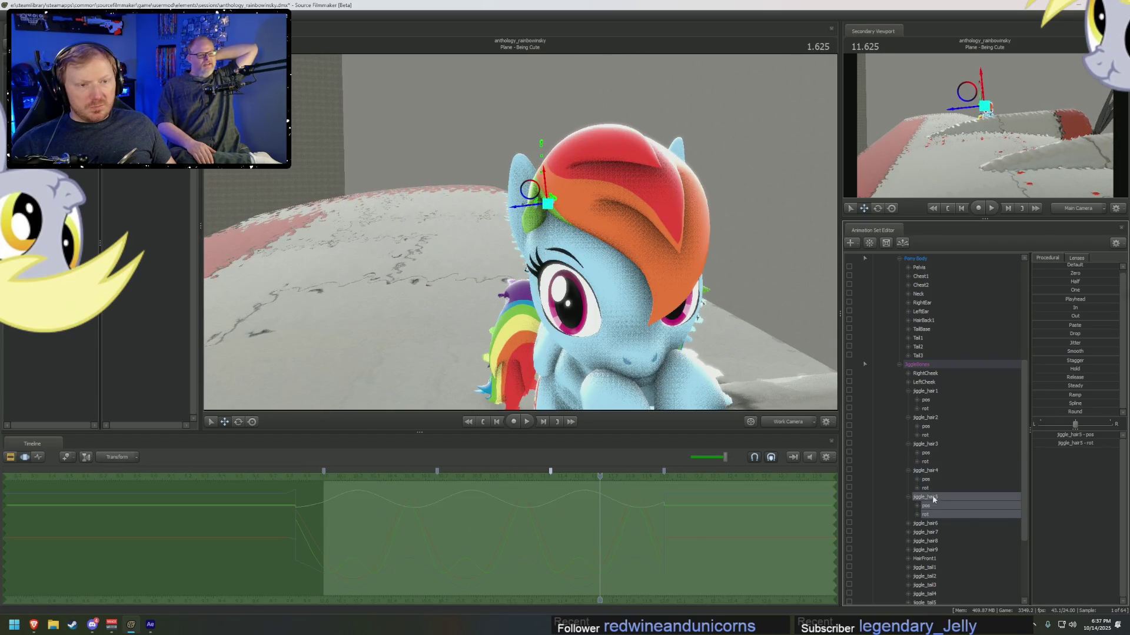
pyautogui.press('F2')
pyautogui.click(403, 475)
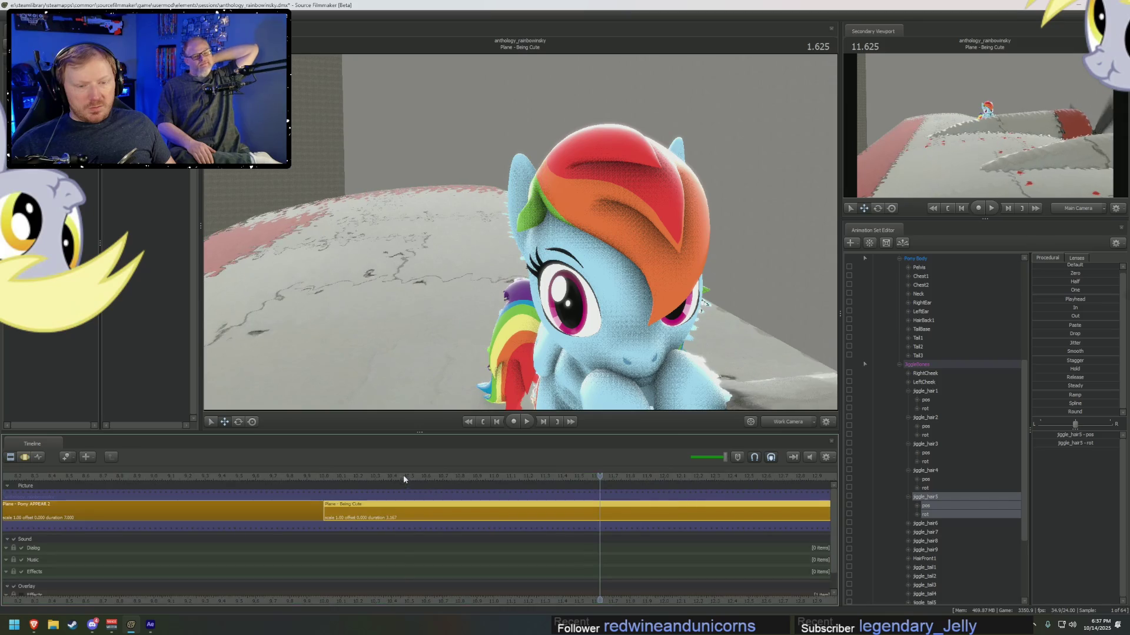
pyautogui.press('space')
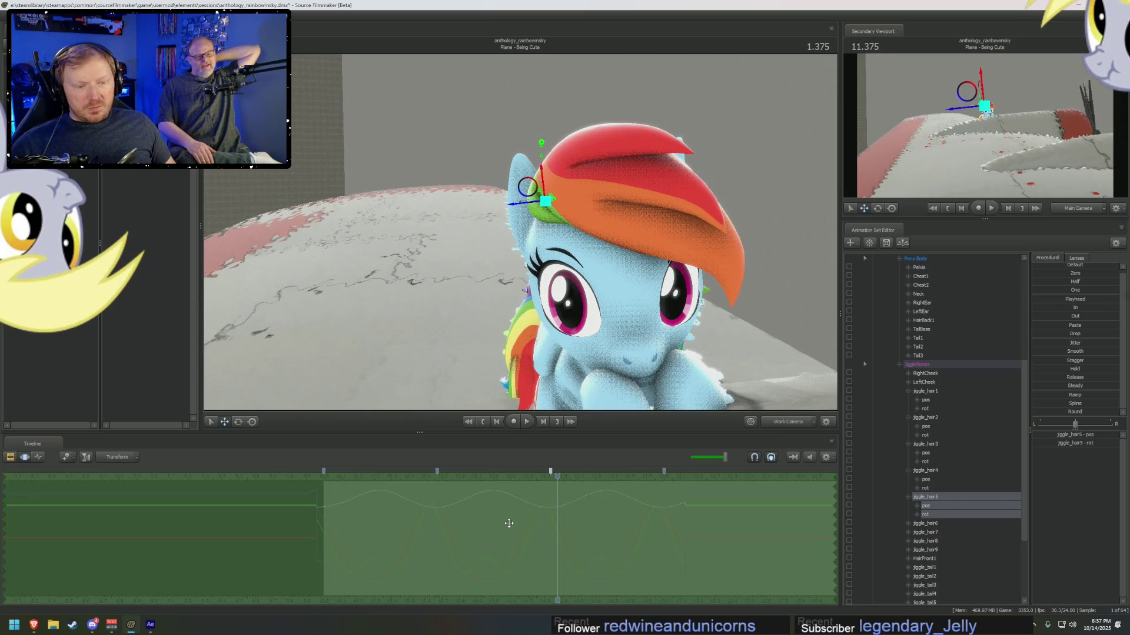
pyautogui.click(412, 478)
pyautogui.press('space')
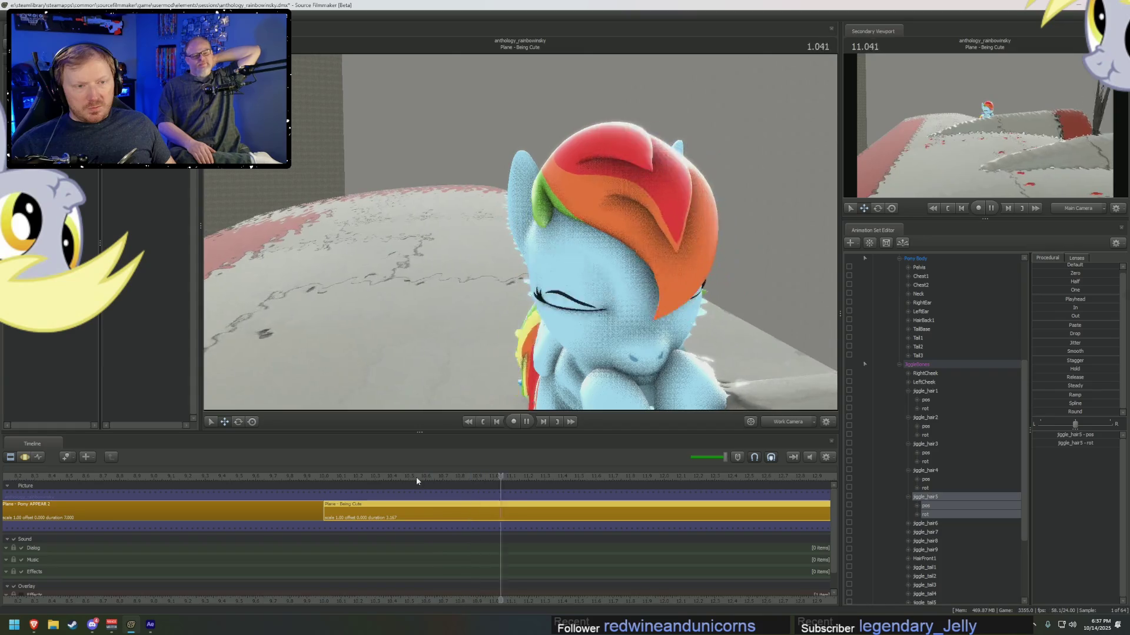
pyautogui.press('space')
# - Replay the shot, then at 1.625 blend jiggle_hair1–5 toward the playhead pose
pyautogui.press('F3')
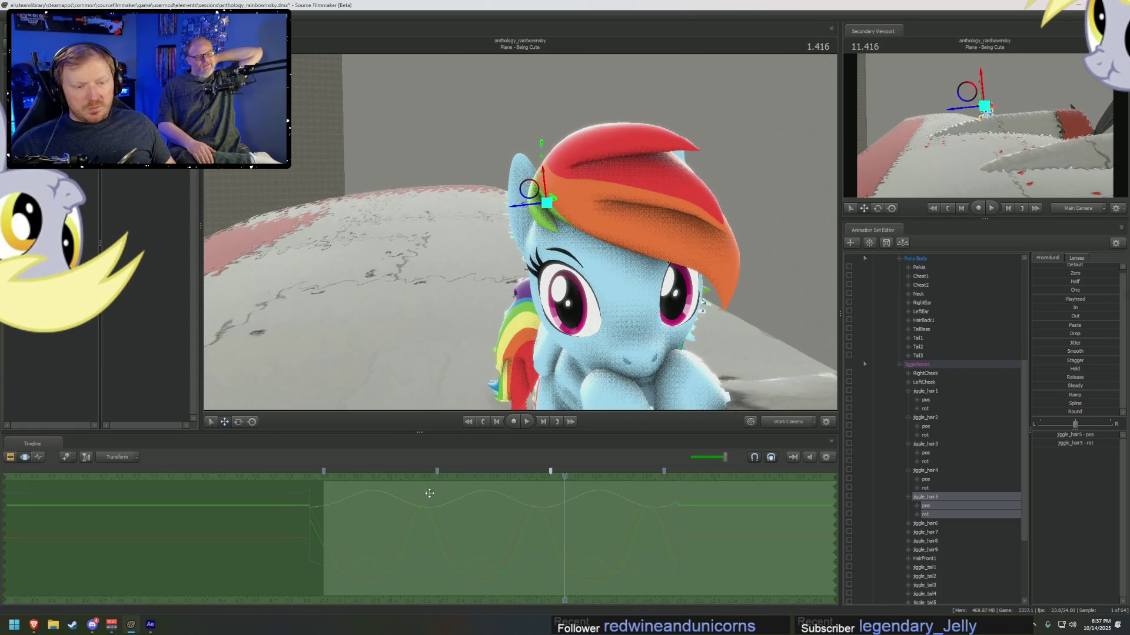
pyautogui.press('F2')
pyautogui.press('space')
pyautogui.press('space')
pyautogui.press('F3')
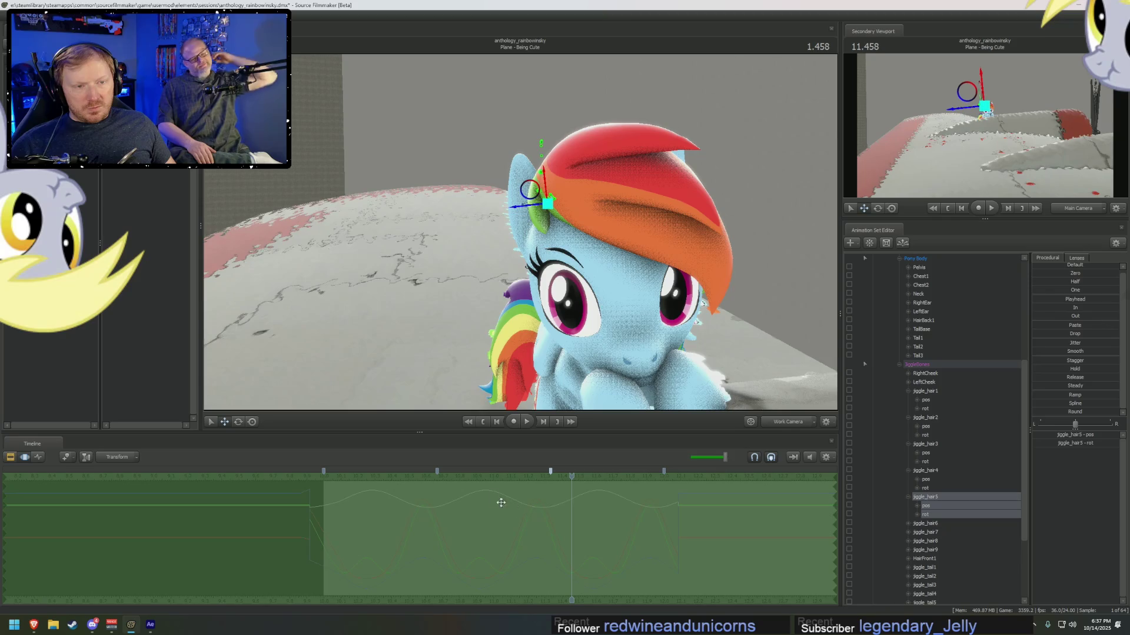
pyautogui.moveTo(562, 479); pyautogui.dragTo(598, 493)
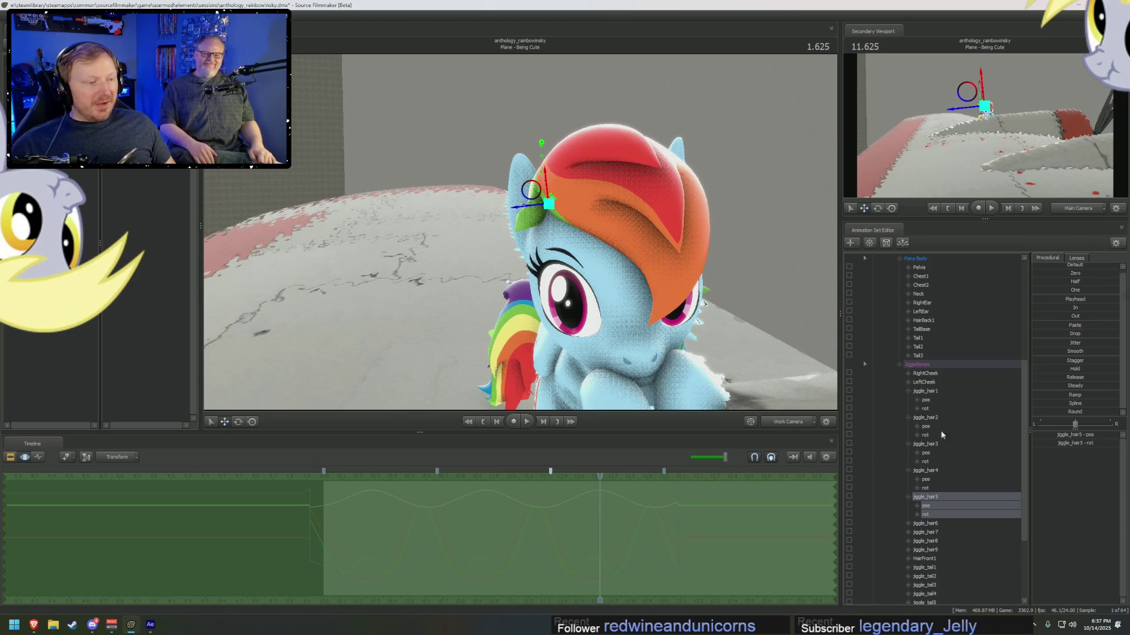
pyautogui.keyDown('shift'); pyautogui.click(937, 391); pyautogui.keyUp('shift')
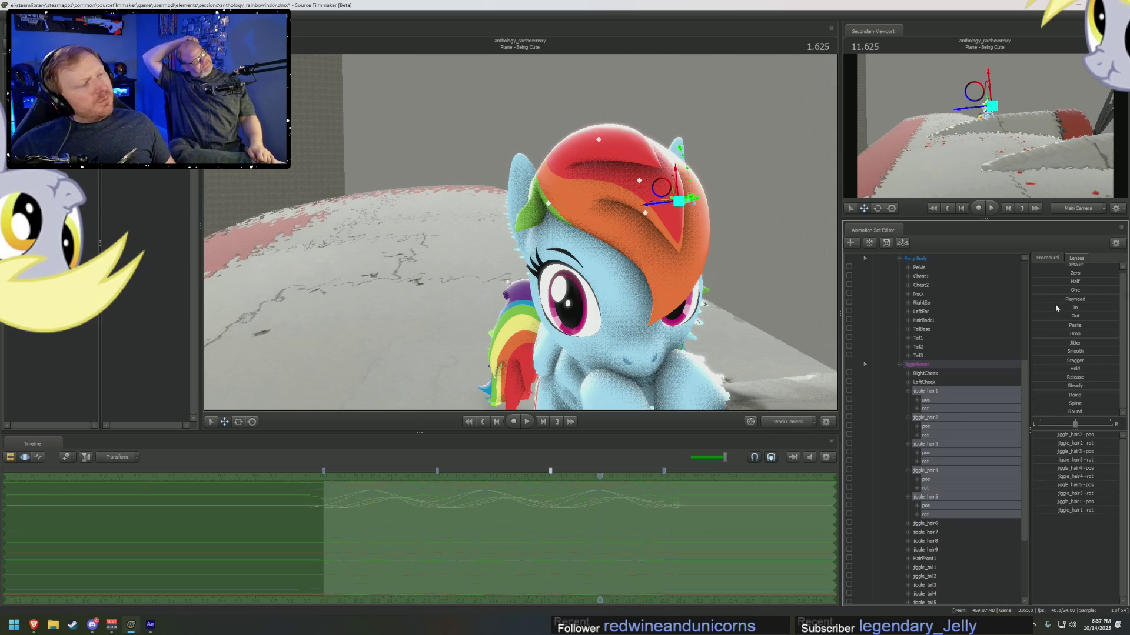
pyautogui.moveTo(1056, 299); pyautogui.dragTo(1059, 299)
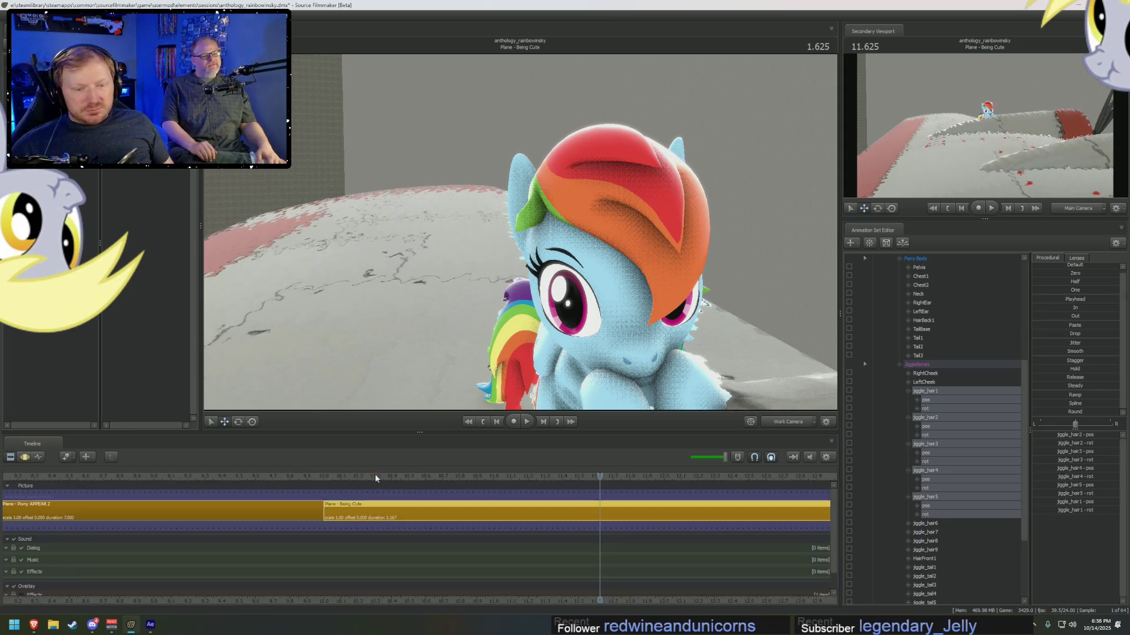
# - Set the playhead near 0.6 seconds and play the hair wobble, stopping around 1.2 seconds
pyautogui.click(423, 474)
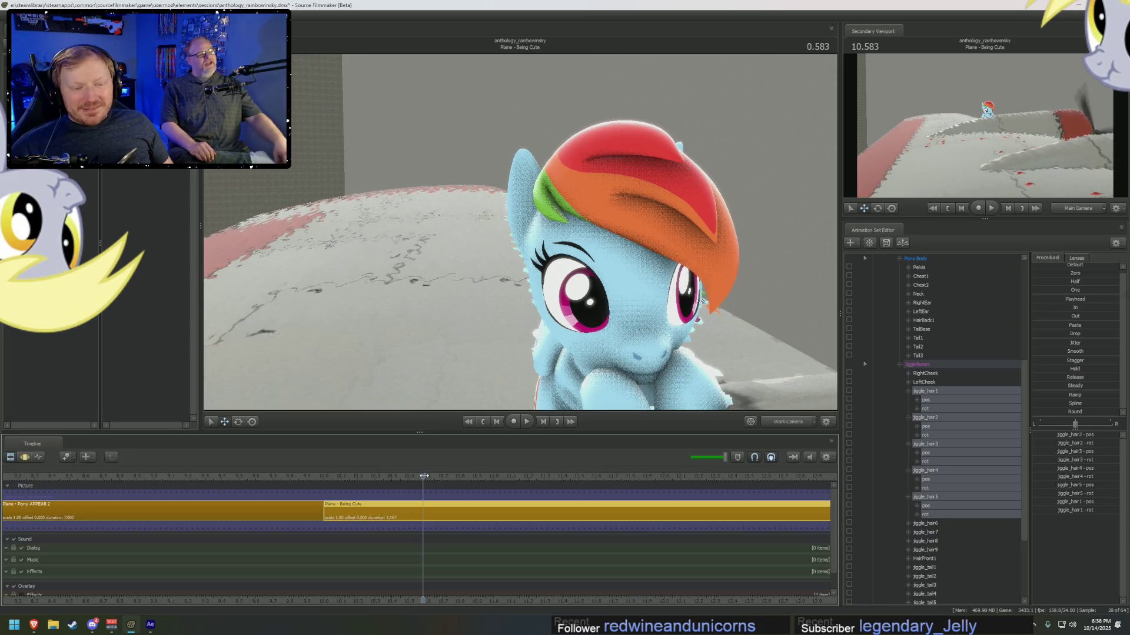
pyautogui.click(436, 476)
pyautogui.press('space')
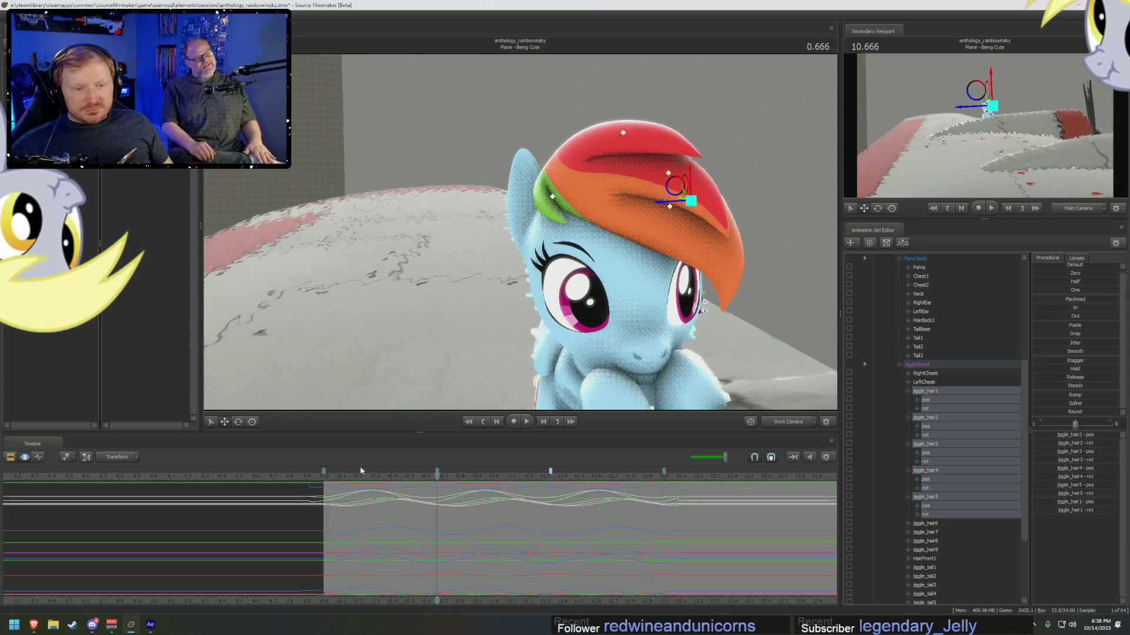
pyautogui.press('space')
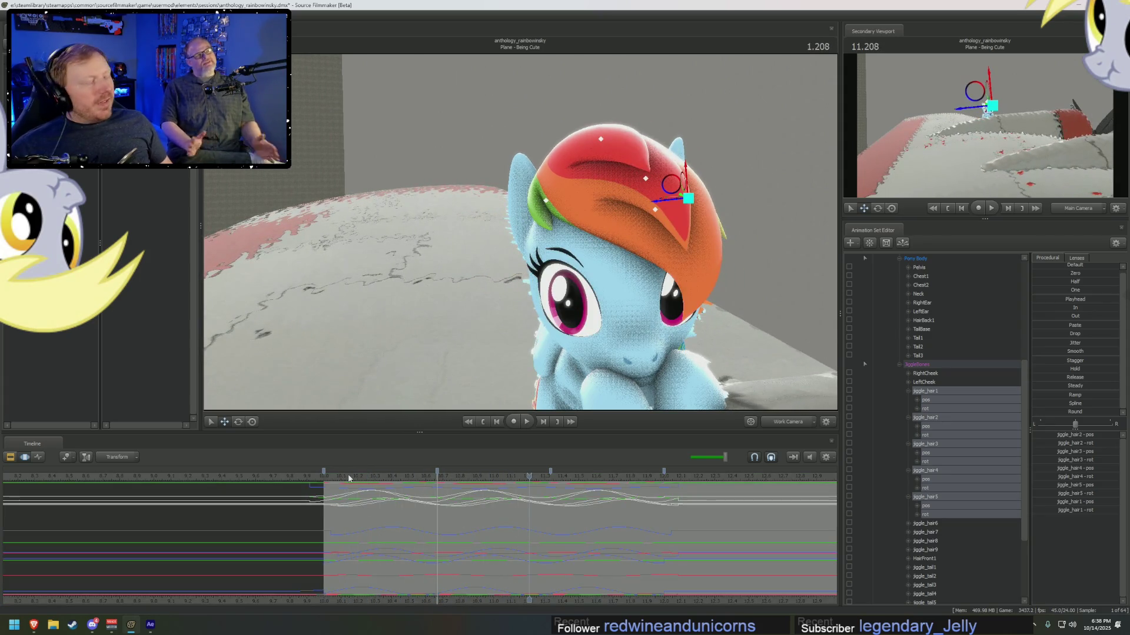
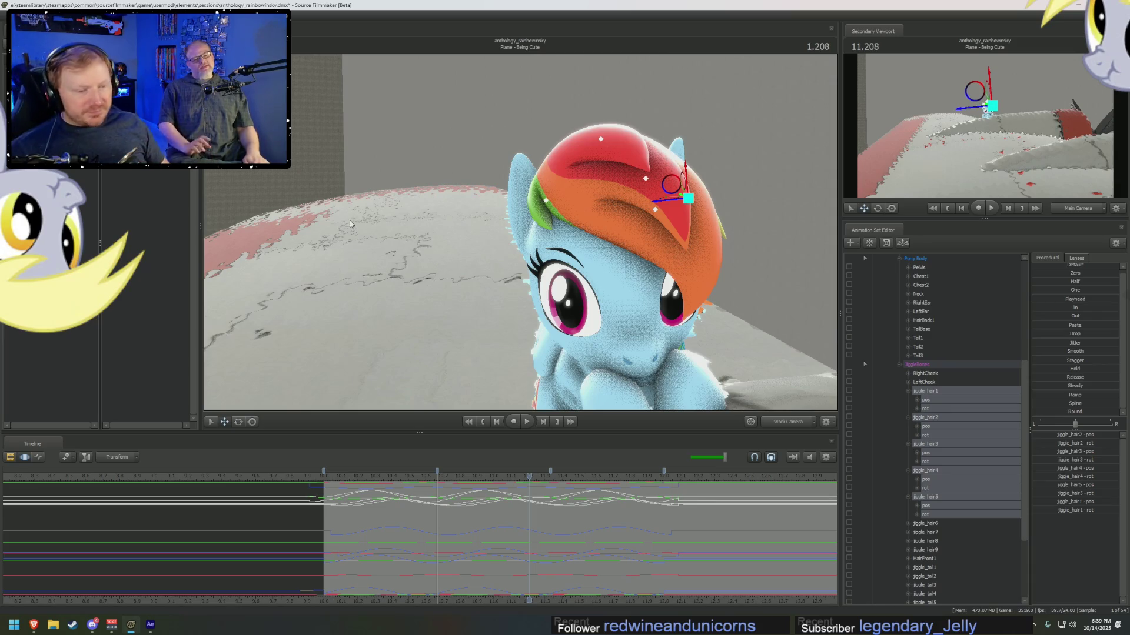
# - Play back the shot to preview the mane jiggle, then return to an earlier time
pyautogui.press('space')
pyautogui.press('space')
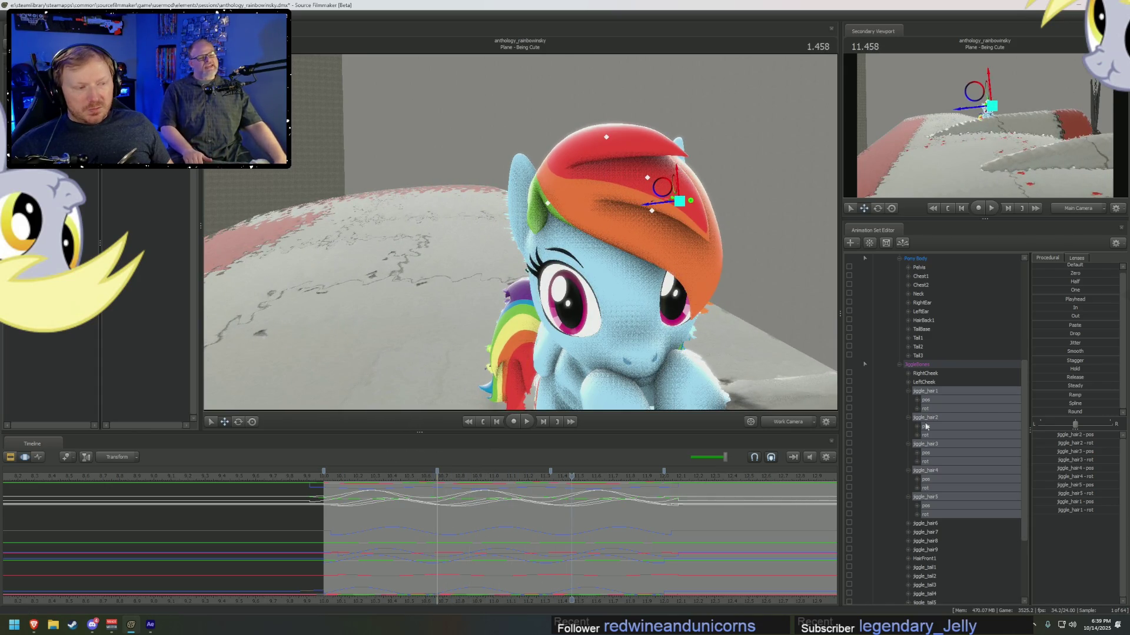
pyautogui.press('space')
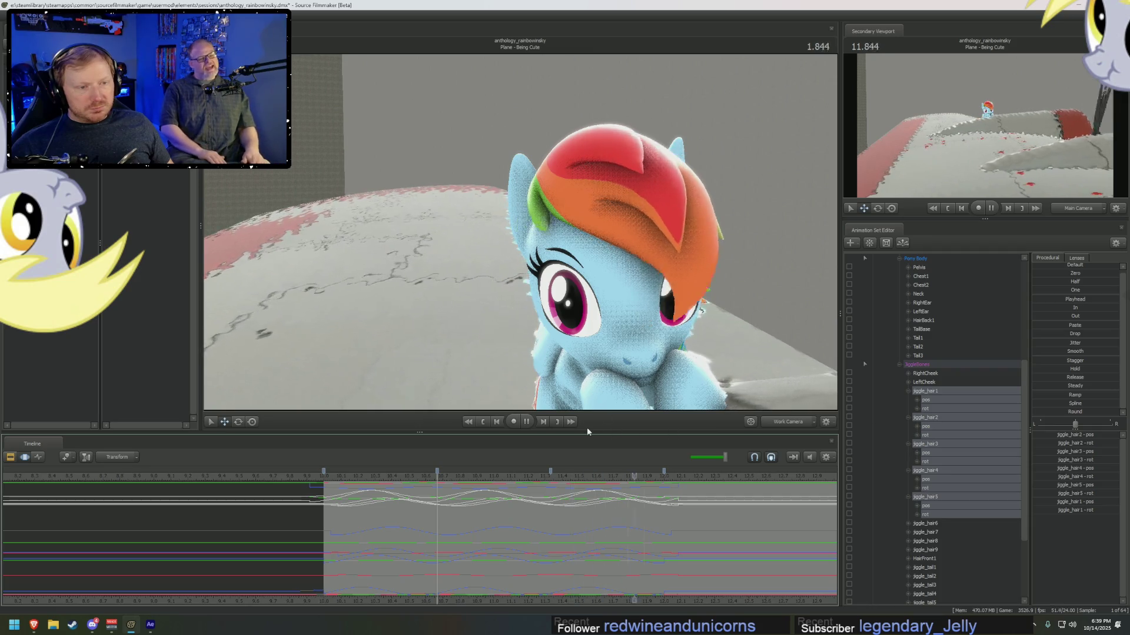
pyautogui.press('space')
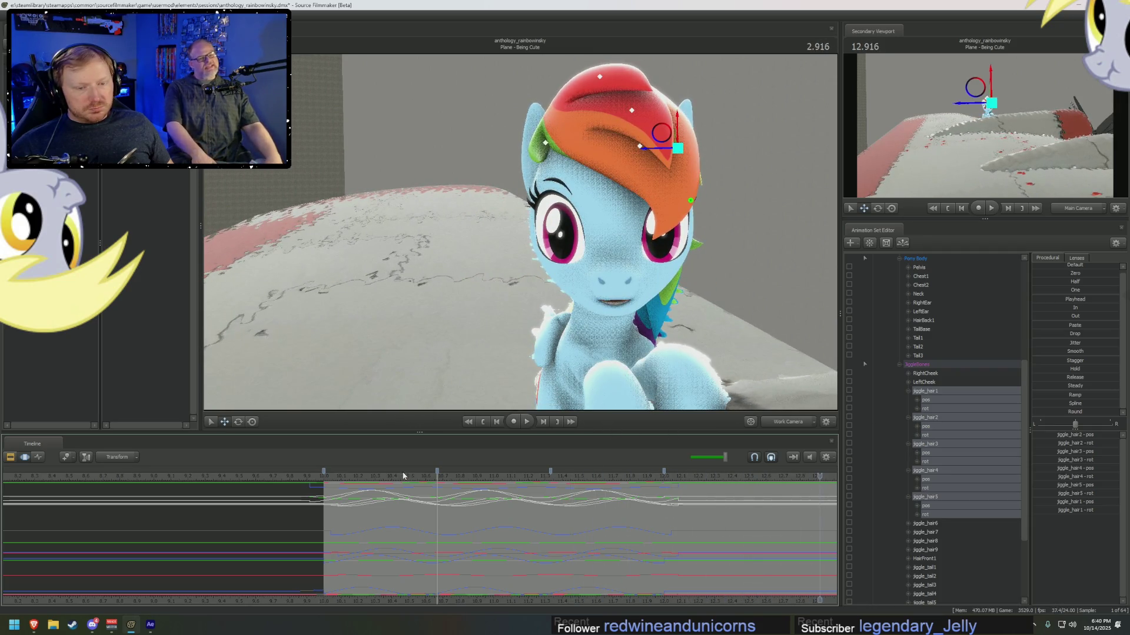
pyautogui.click(403, 476)
pyautogui.scroll(4, 922, 325)
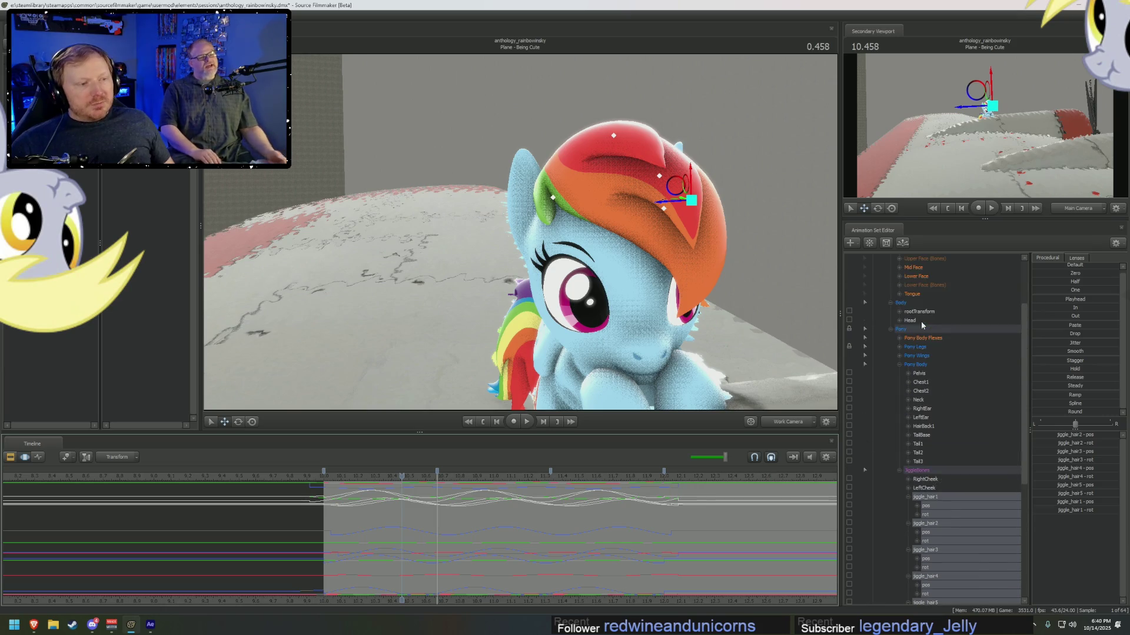
pyautogui.scroll(-4, 921, 382)
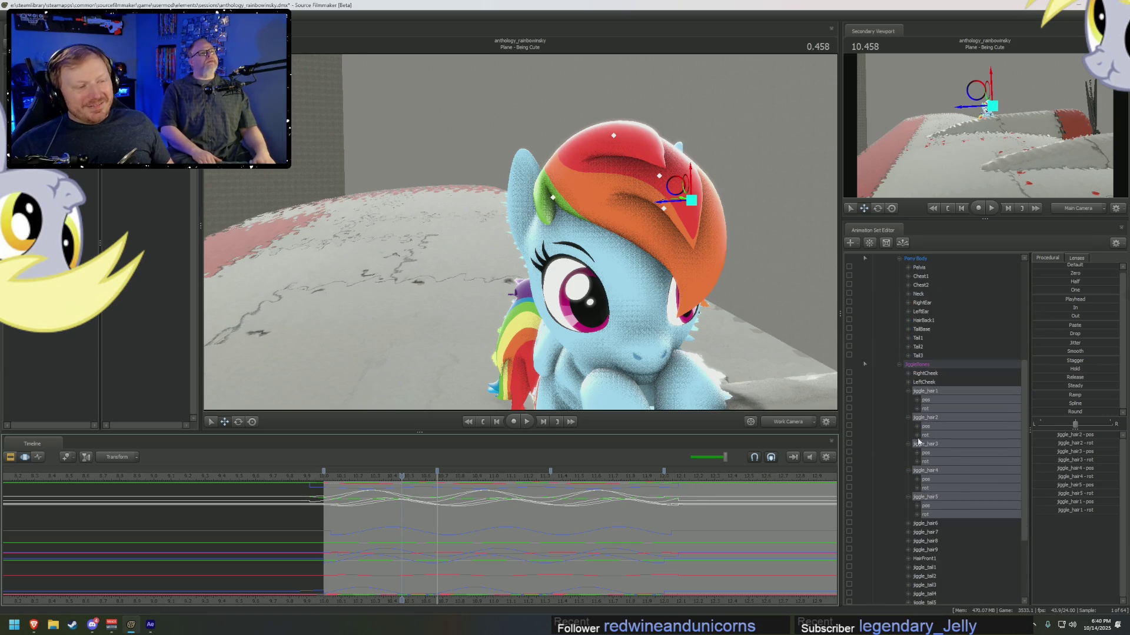
# - View the tail from behind at 11.000 and select jiggle_tail1 through jiggle_tail8
pyautogui.moveTo(509, 238); pyautogui.dragTo(529, 244)
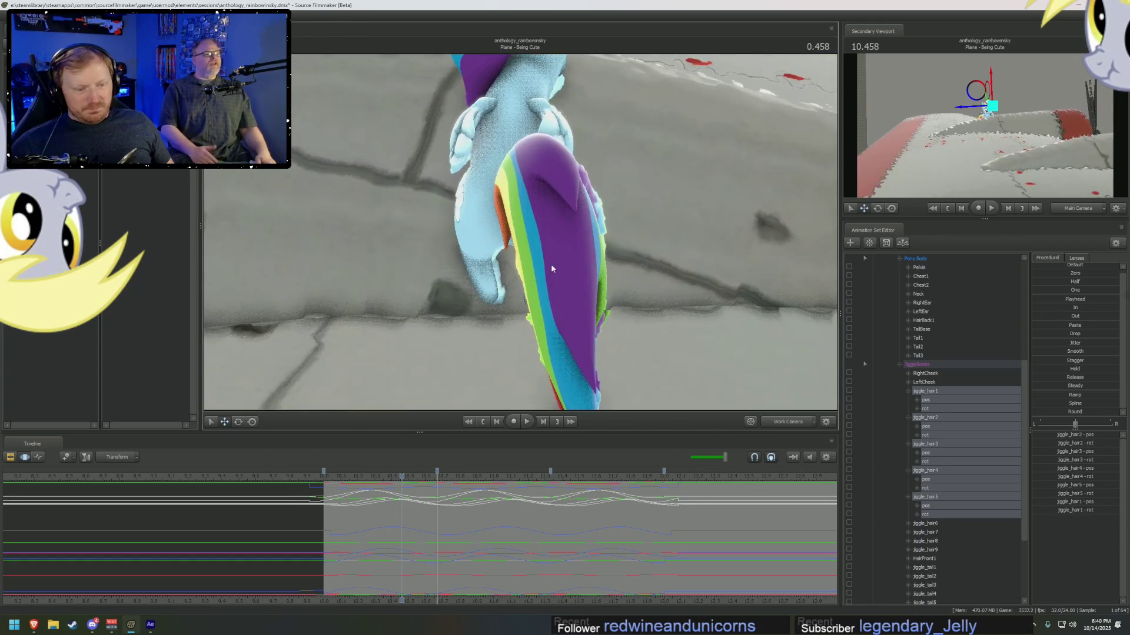
pyautogui.click(493, 507)
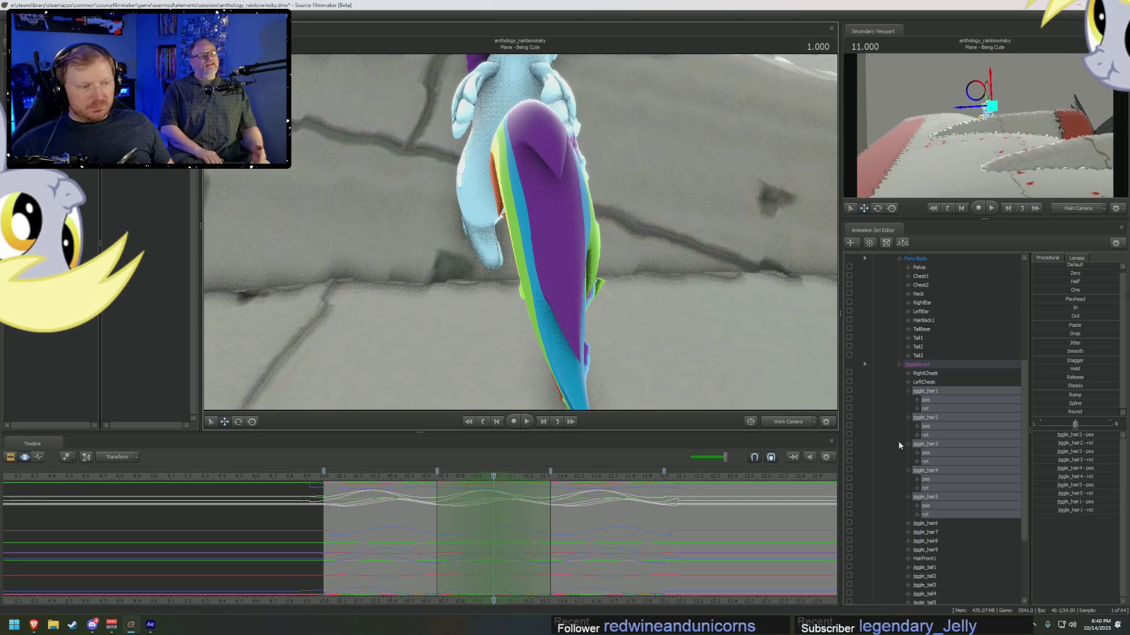
pyautogui.click(929, 523)
pyautogui.scroll(-3, 931, 523)
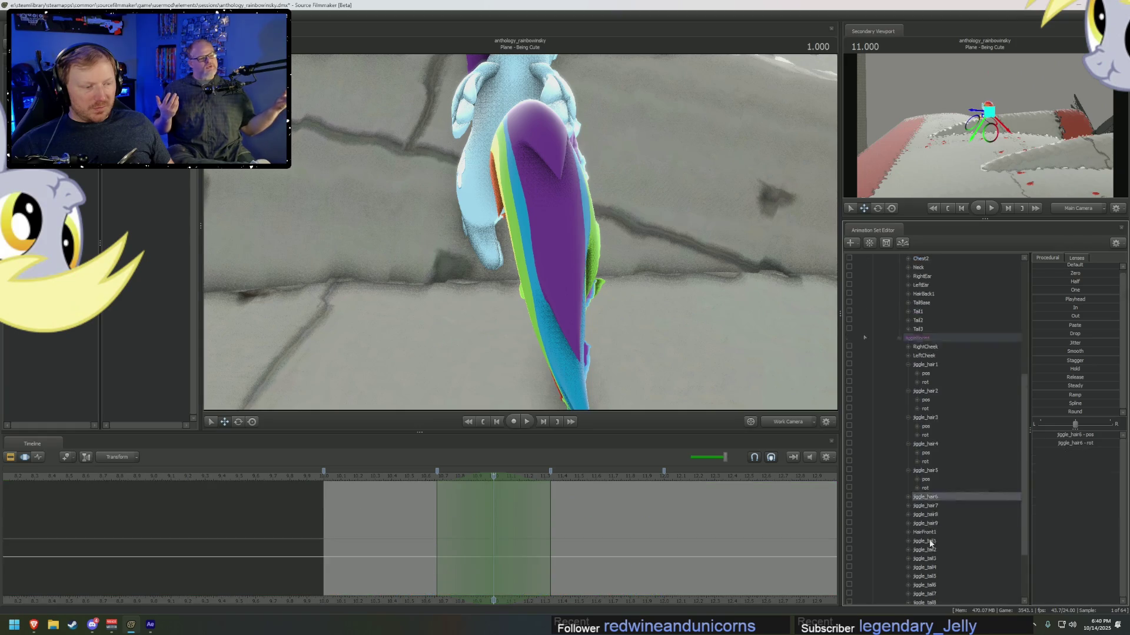
pyautogui.click(933, 488)
pyautogui.keyDown('shift'); pyautogui.click(924, 550); pyautogui.keyUp('shift')
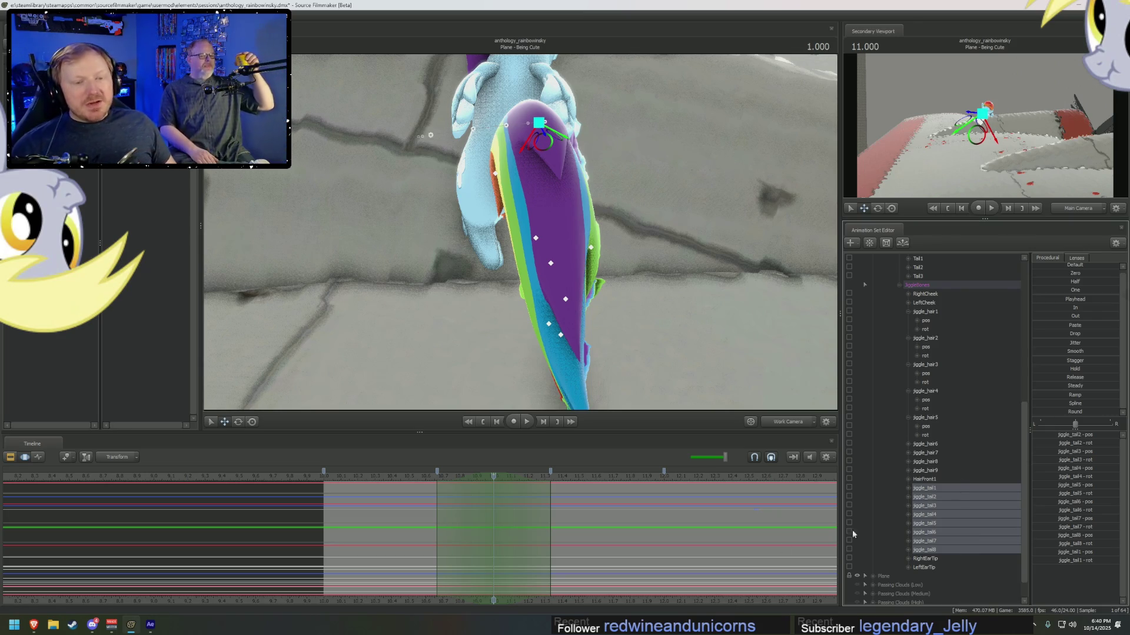
# - Rotate and move the tail bones to swing the tail sideways into a new pose
pyautogui.moveTo(429, 477); pyautogui.dragTo(493, 485)
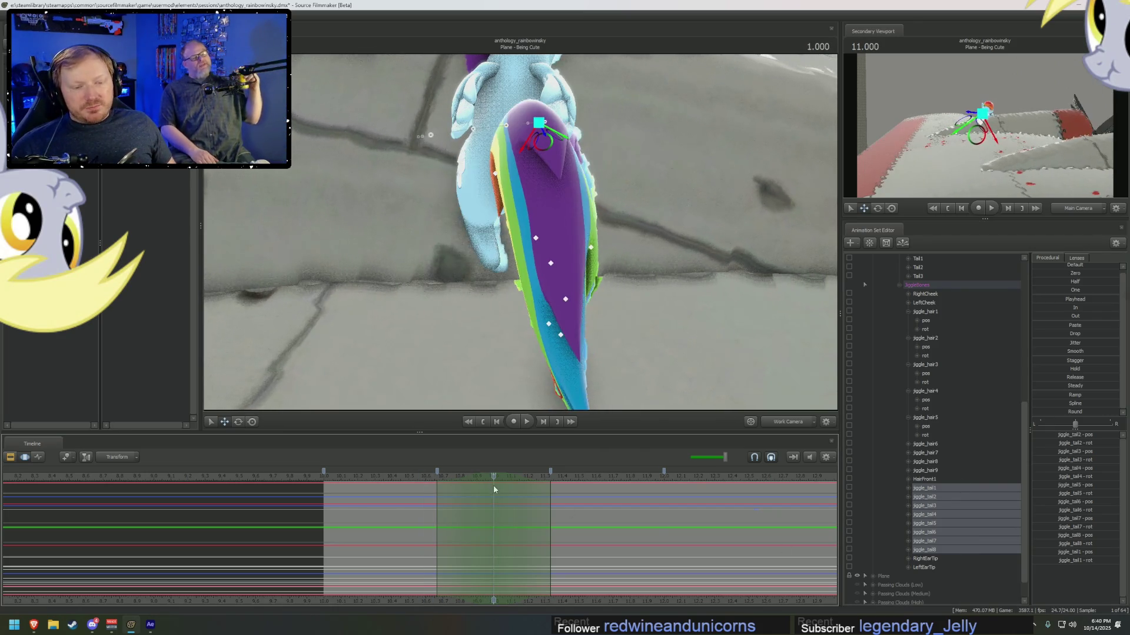
pyautogui.moveTo(577, 305); pyautogui.dragTo(594, 294)
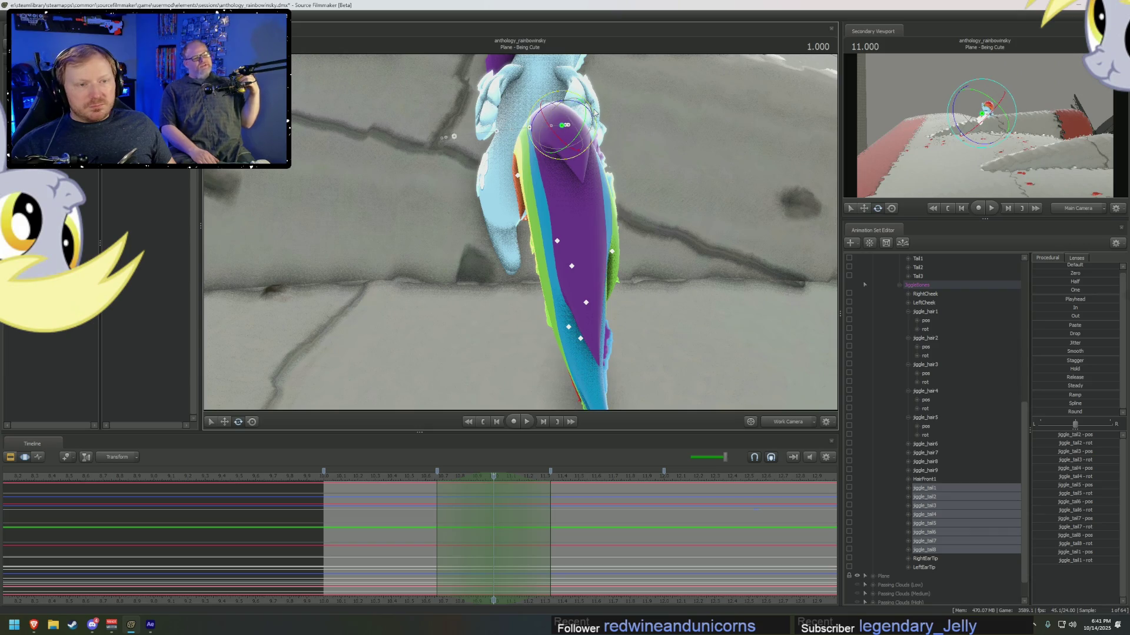
pyautogui.moveTo(586, 118); pyautogui.dragTo(587, 106)
pyautogui.moveTo(553, 170); pyautogui.dragTo(517, 230)
pyautogui.press('w')
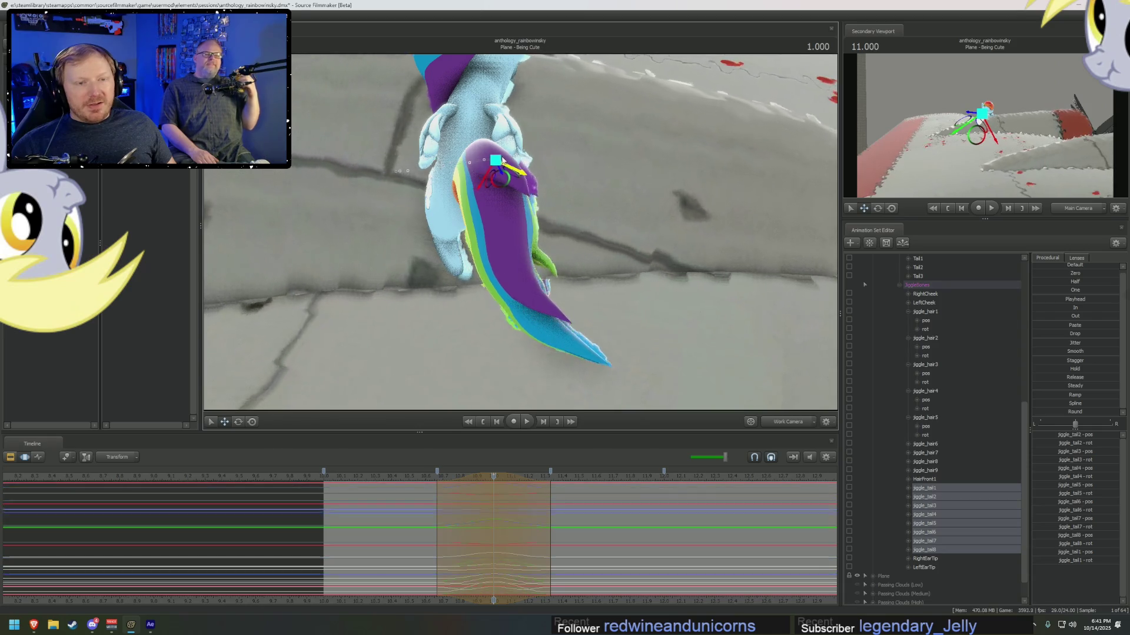
pyautogui.moveTo(504, 155); pyautogui.dragTo(499, 155)
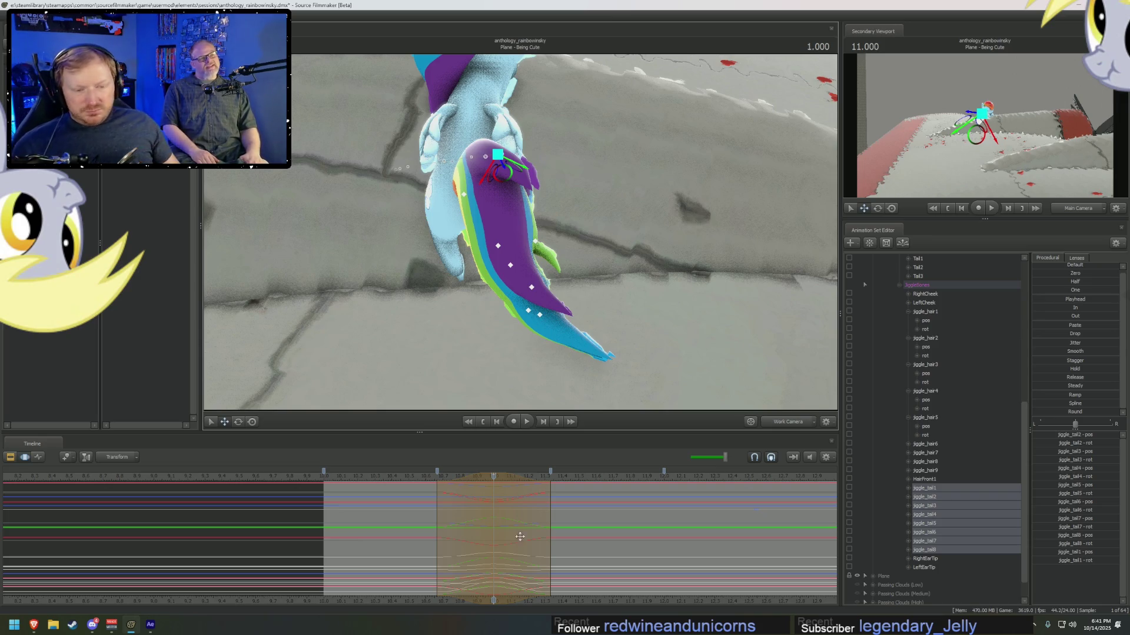
# - Scrub back to about 10.787 and review the tail motion
pyautogui.moveTo(493, 520)
pyautogui.mouseDown()
pyautogui.moveTo(537, 524)
pyautogui.moveTo(537, 511)
pyautogui.moveTo(636, 523)
pyautogui.moveTo(387, 520)
pyautogui.mouseUp()
pyautogui.click(464, 501)
pyautogui.moveTo(469, 501)
pyautogui.mouseDown()
pyautogui.moveTo(549, 514)
pyautogui.moveTo(391, 506)
pyautogui.moveTo(496, 529)
pyautogui.moveTo(708, 536)
pyautogui.moveTo(646, 538)
pyautogui.mouseUp()
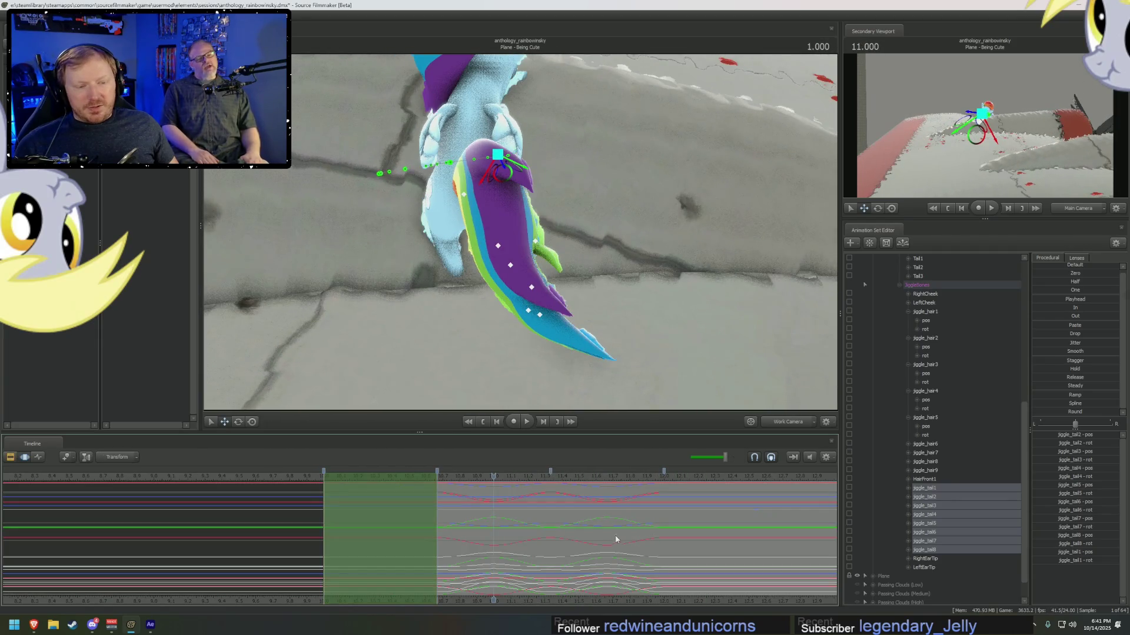
pyautogui.click(573, 534)
pyautogui.press('F2')
pyautogui.press('F3')
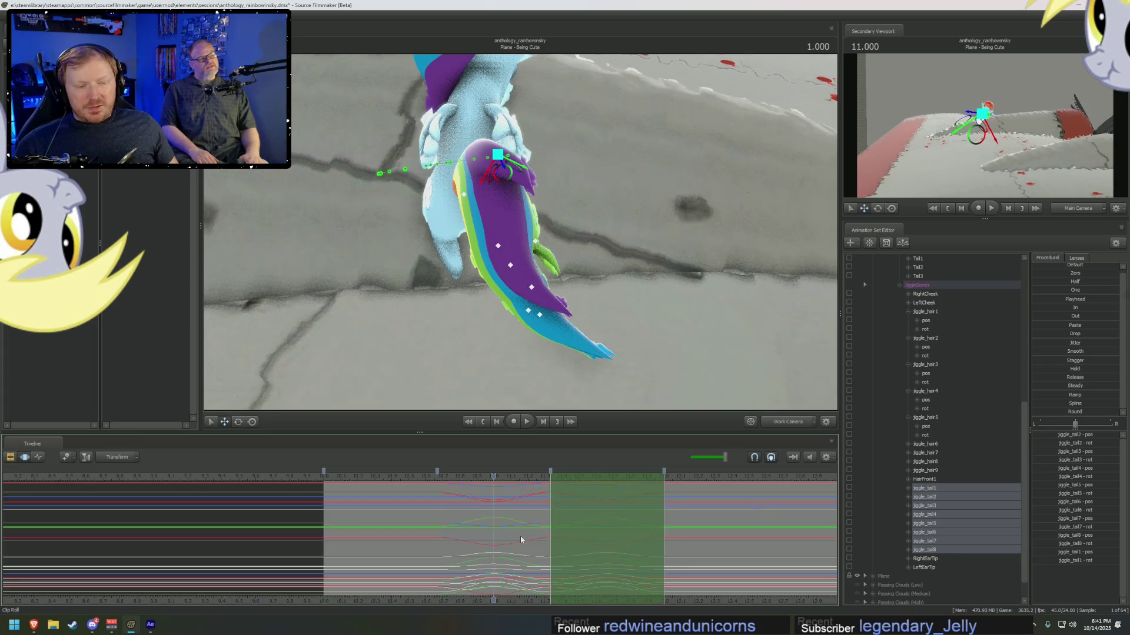
pyautogui.click(471, 537)
pyautogui.click(407, 517)
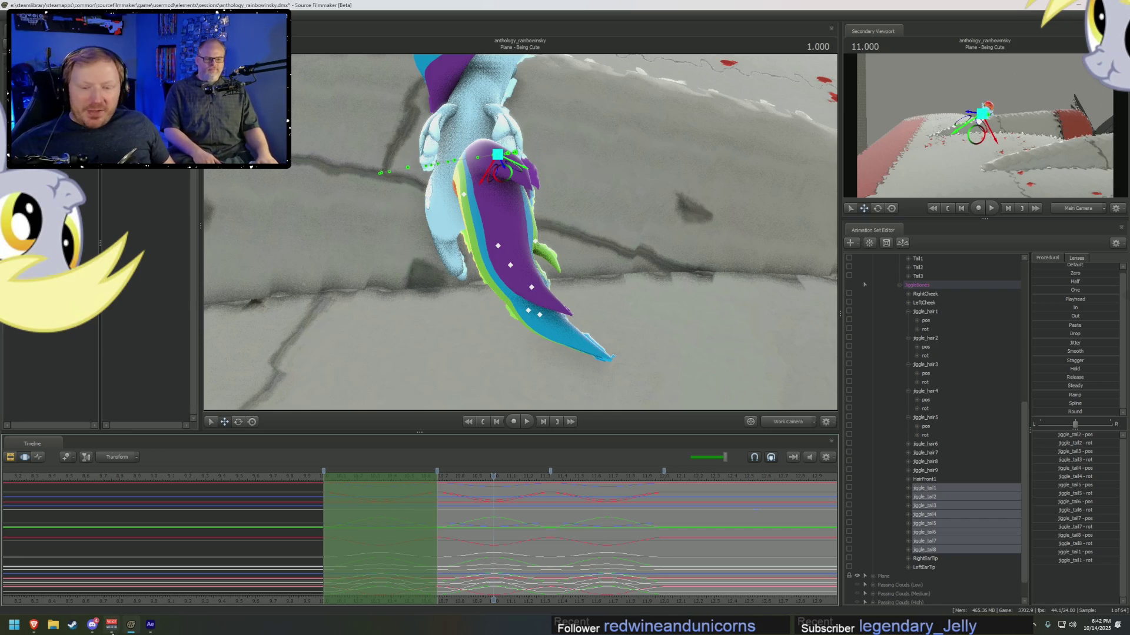
pyautogui.click(73, 625)
pyautogui.scroll(-2, 88, 217)
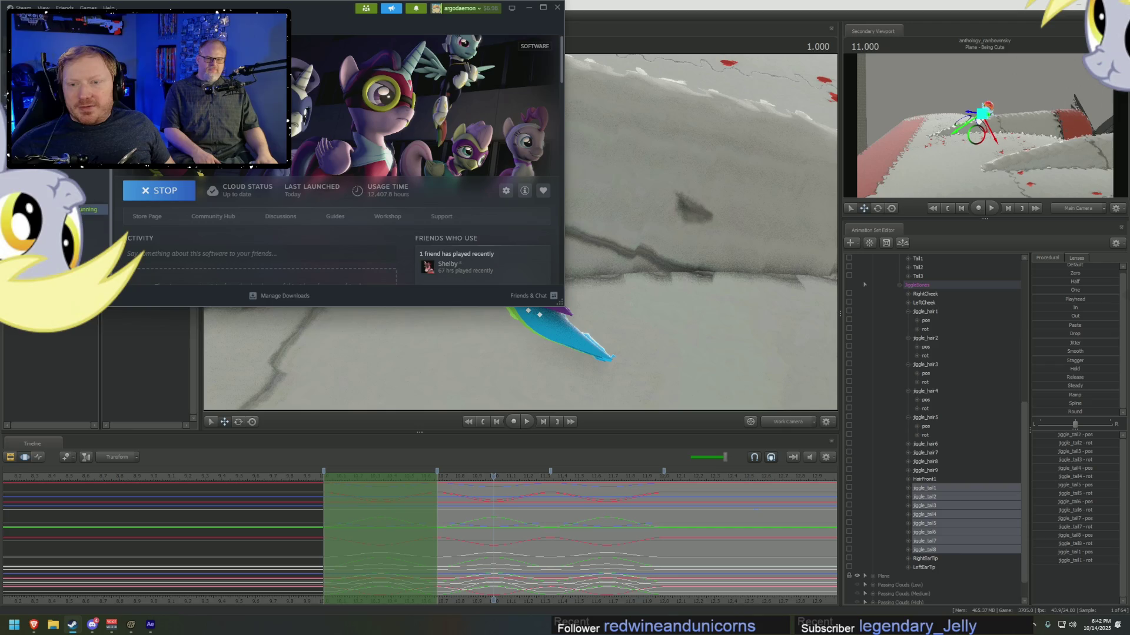
pyautogui.click(94, 264)
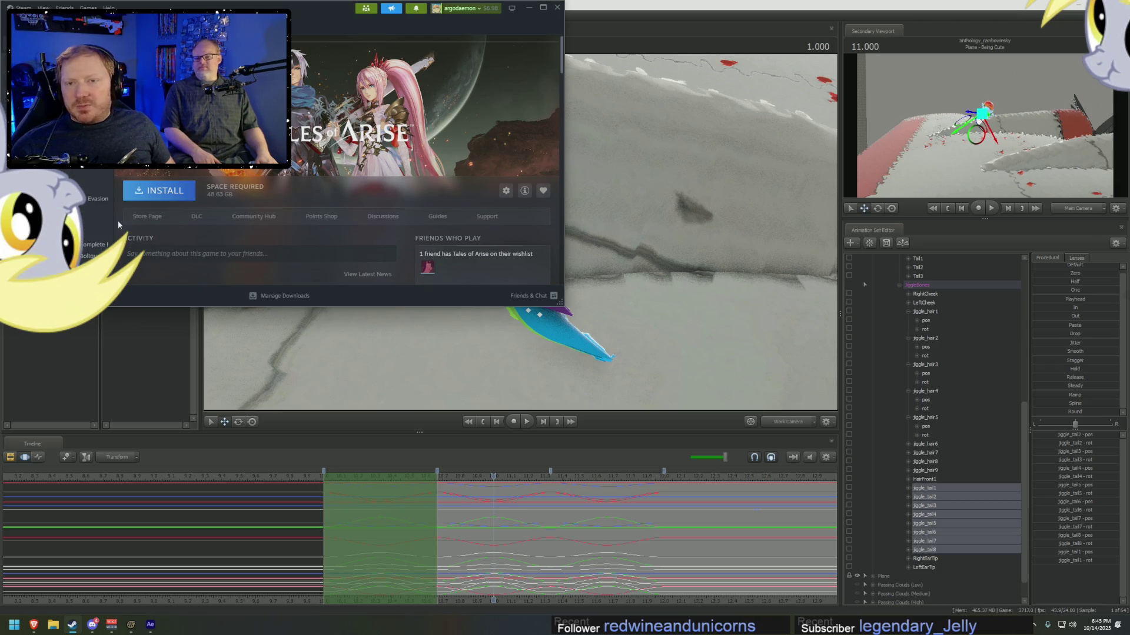
pyautogui.press('Down')
pyautogui.press('Down')
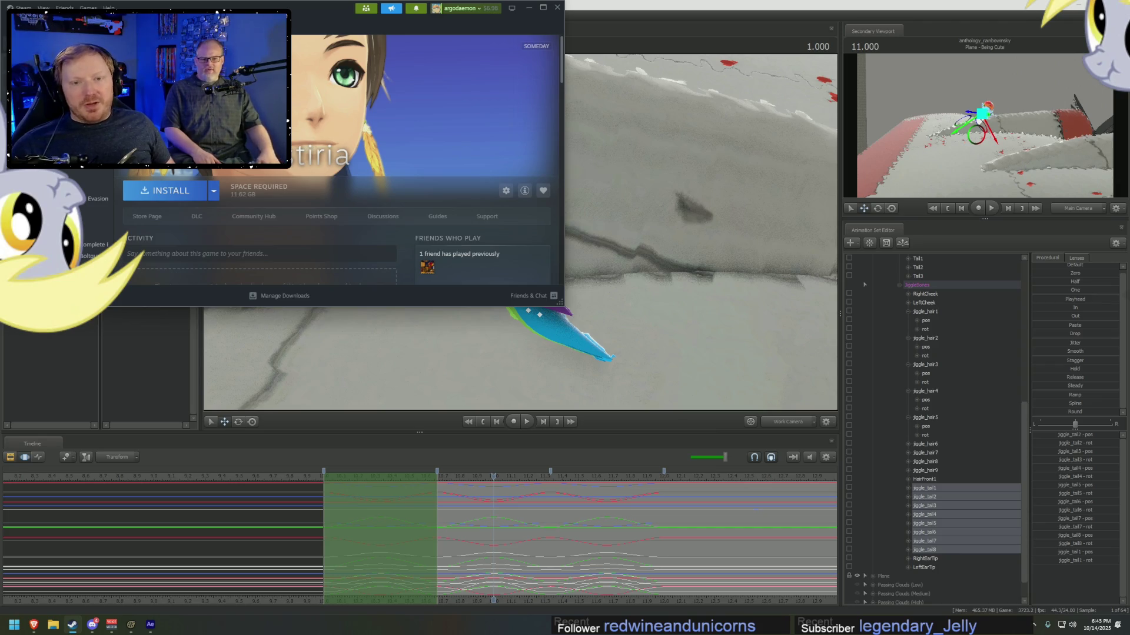
pyautogui.click(528, 8)
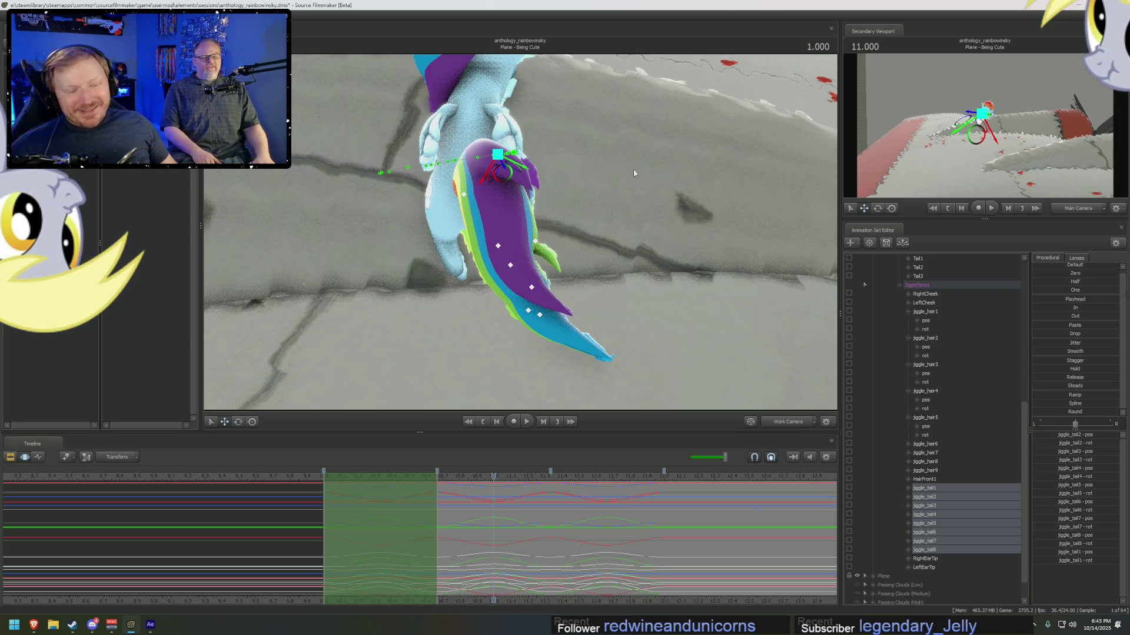
# - At 10.666, rotate the tail bones into the opposite bend
pyautogui.click(443, 528)
pyautogui.click(436, 525)
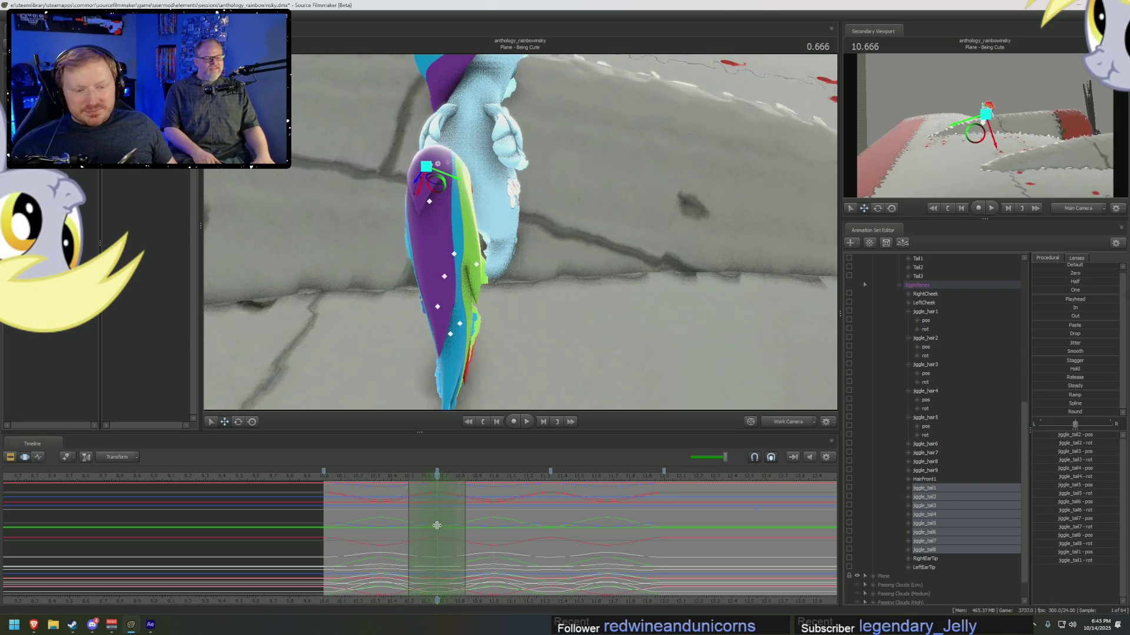
pyautogui.press('e')
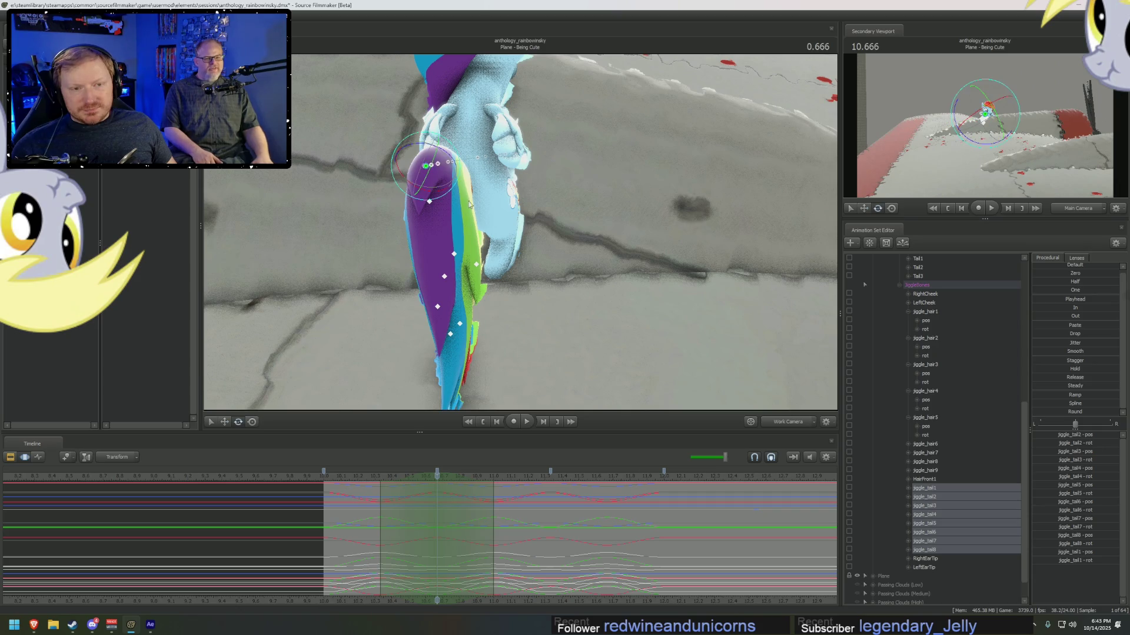
pyautogui.moveTo(464, 167); pyautogui.dragTo(463, 176)
# - Check the sway at 10.338 and 11.041, return to 10.666, then bring up Steam
pyautogui.click(381, 510)
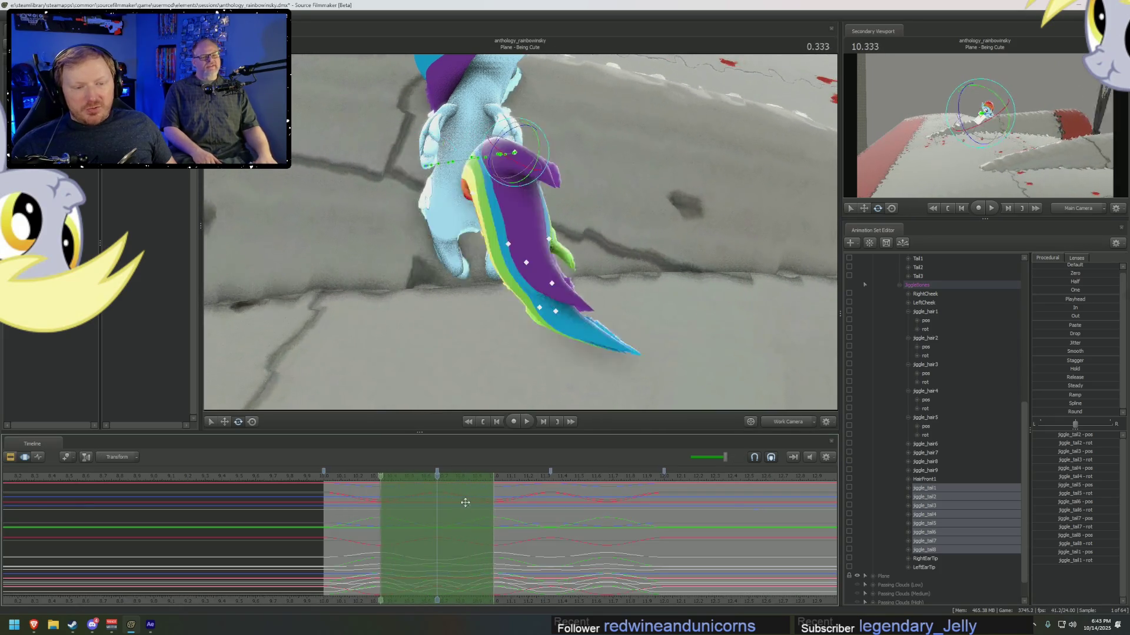
pyautogui.click(501, 516)
pyautogui.press('Down')
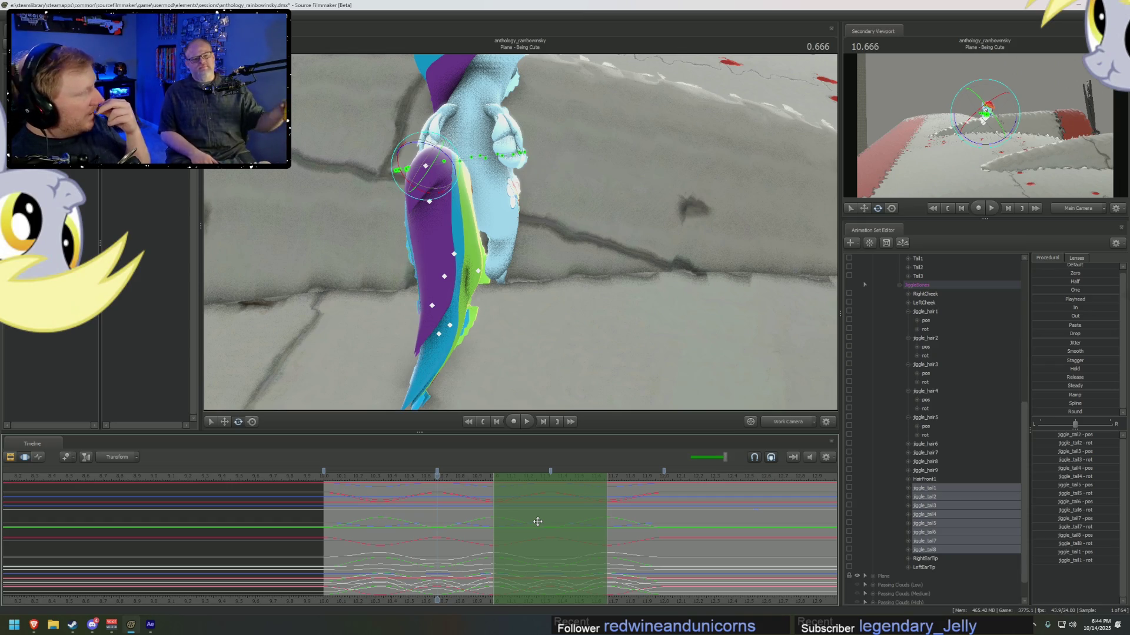
pyautogui.click(70, 625)
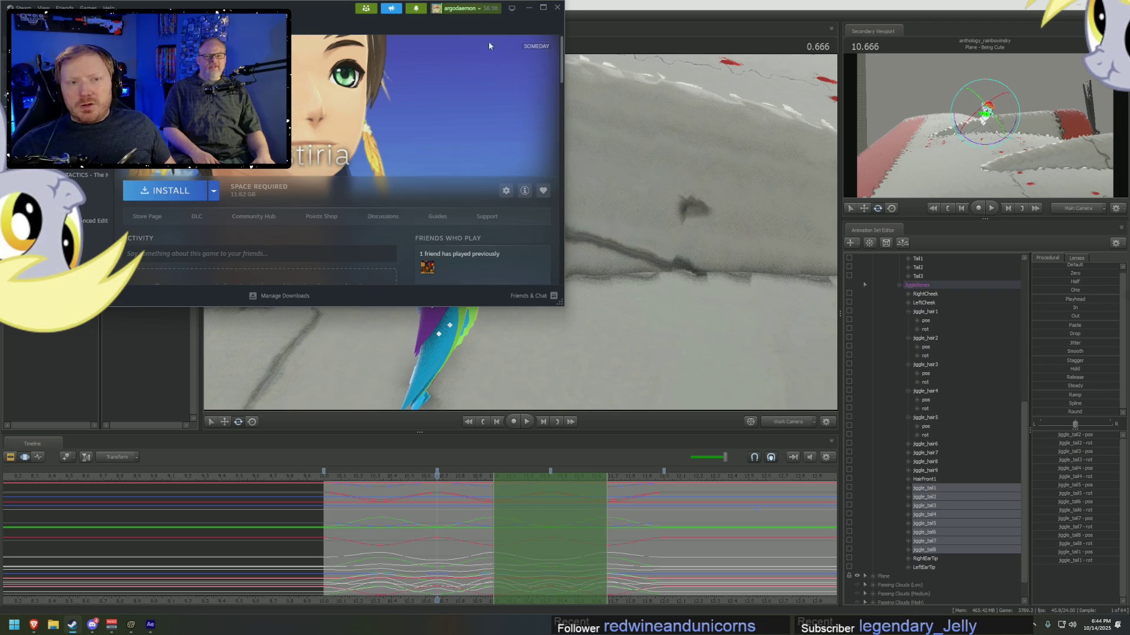
# - Open the CrossCode store page, skip ahead in its trailer, and minimize Steam
pyautogui.click(71, 206)
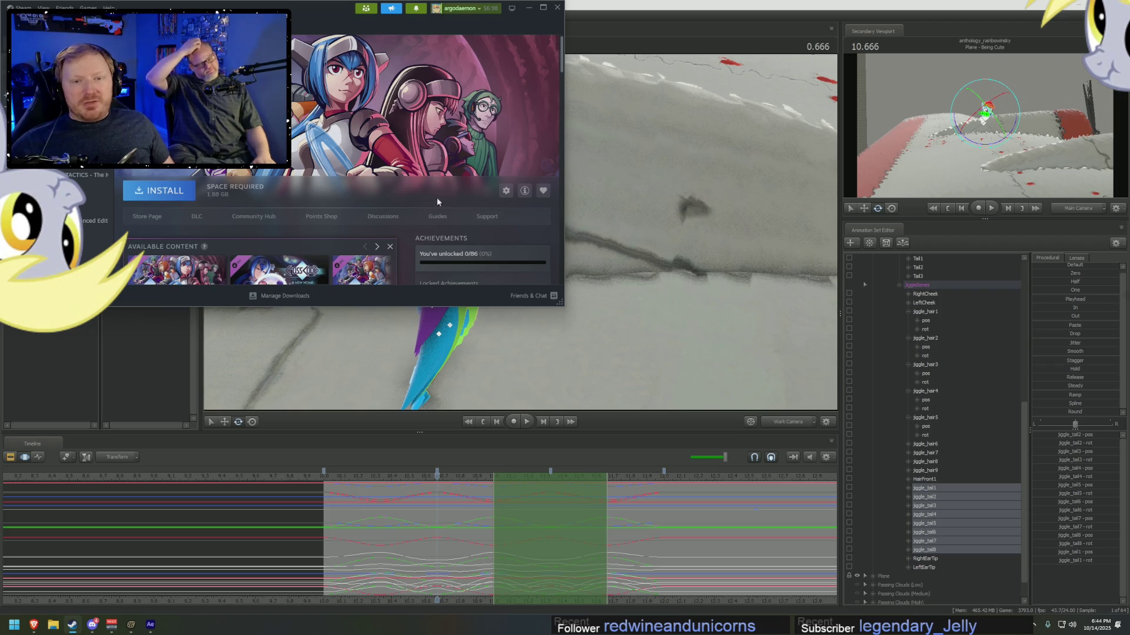
pyautogui.click(149, 218)
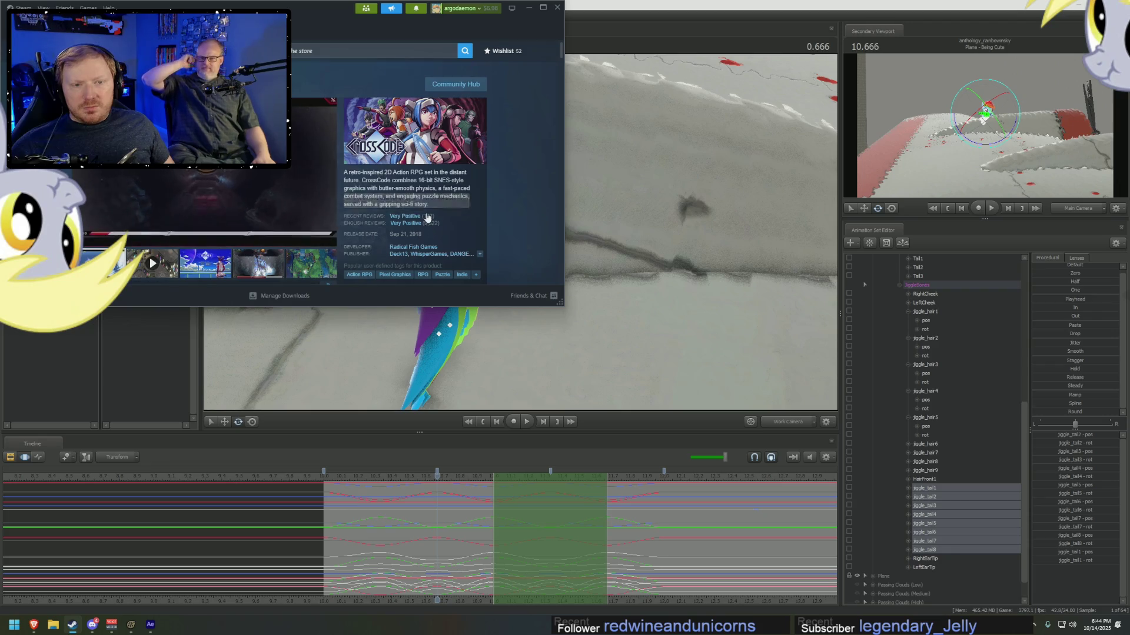
pyautogui.moveTo(413, 226)
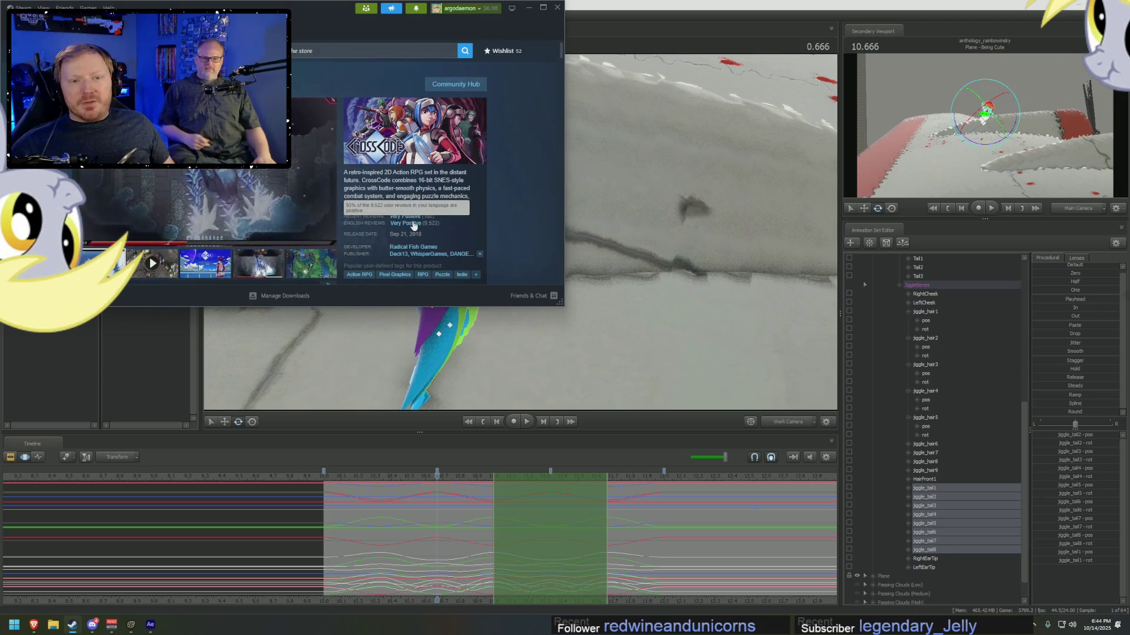
pyautogui.click(148, 227)
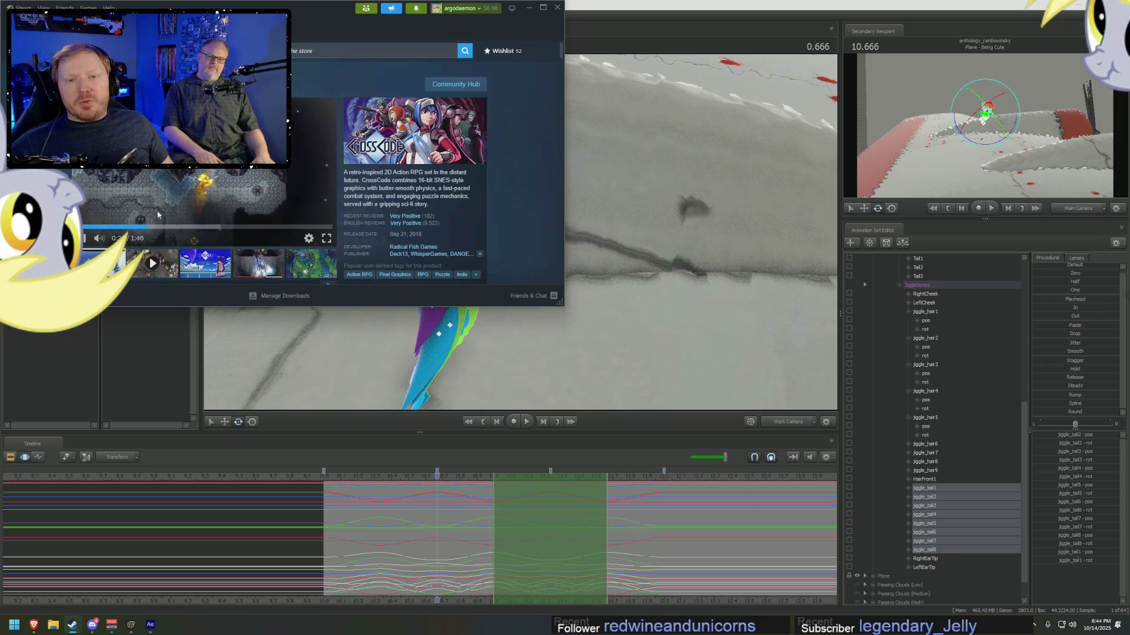
pyautogui.click(528, 10)
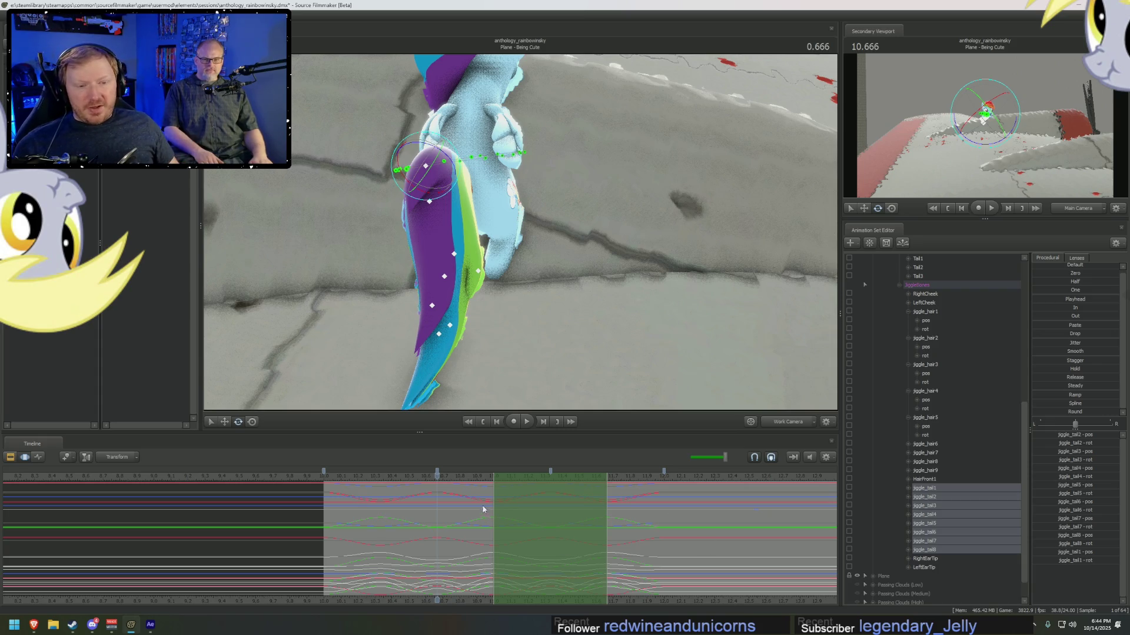
# - Scrub the tail pose across later frames, then switch to Brave and select its address bar
pyautogui.moveTo(440, 476)
pyautogui.mouseDown()
pyautogui.moveTo(433, 527)
pyautogui.moveTo(725, 537)
pyautogui.moveTo(706, 536)
pyautogui.mouseUp()
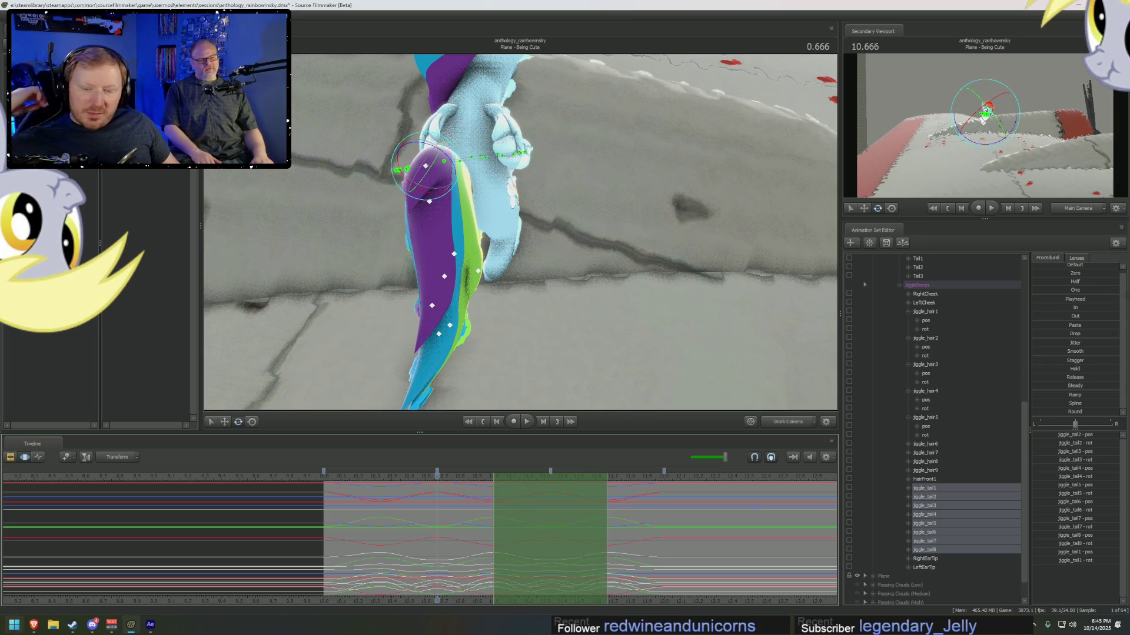
pyautogui.click(34, 625)
pyautogui.click(454, 26)
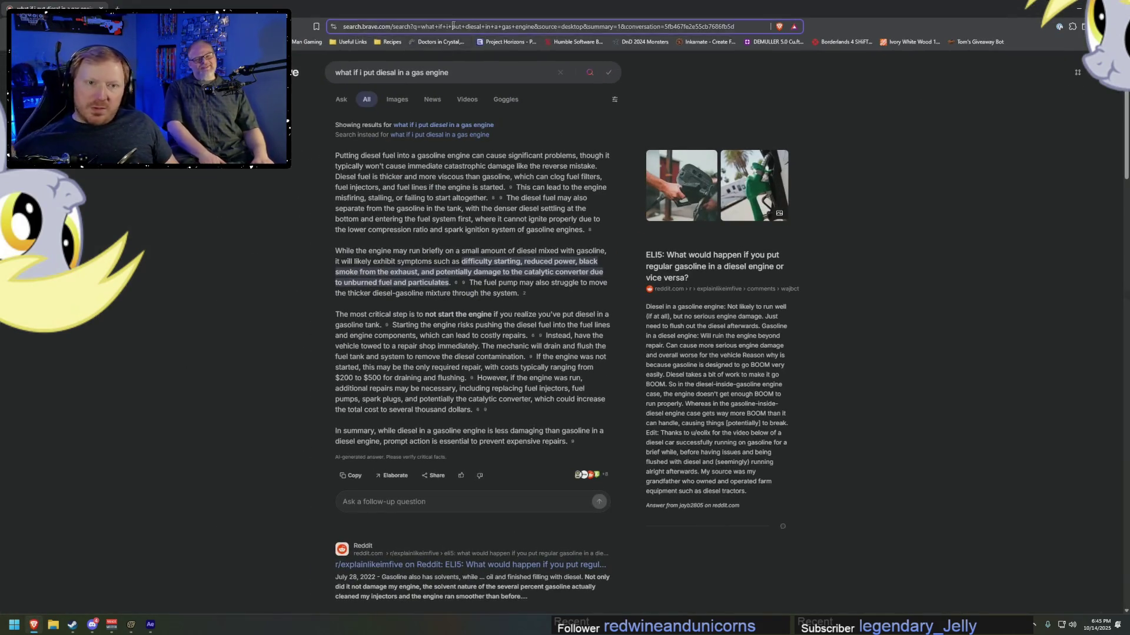
# - Search Brave for 'jrpg last hope' and switch to image results
pyautogui.write('jrp')
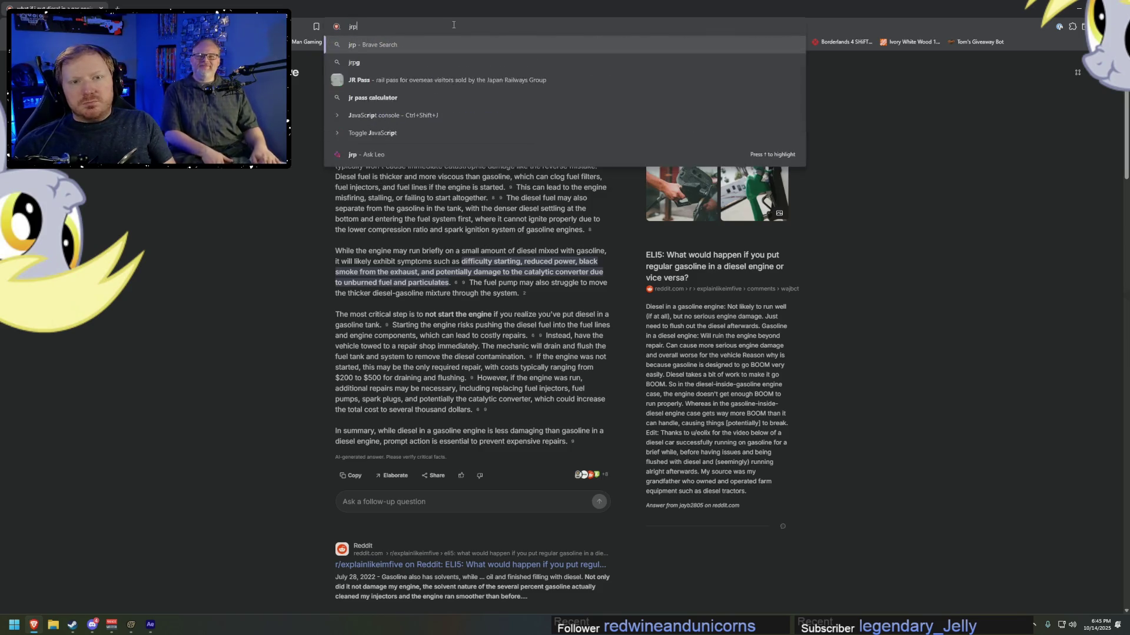
pyautogui.write('g last hope')
pyautogui.press('Return')
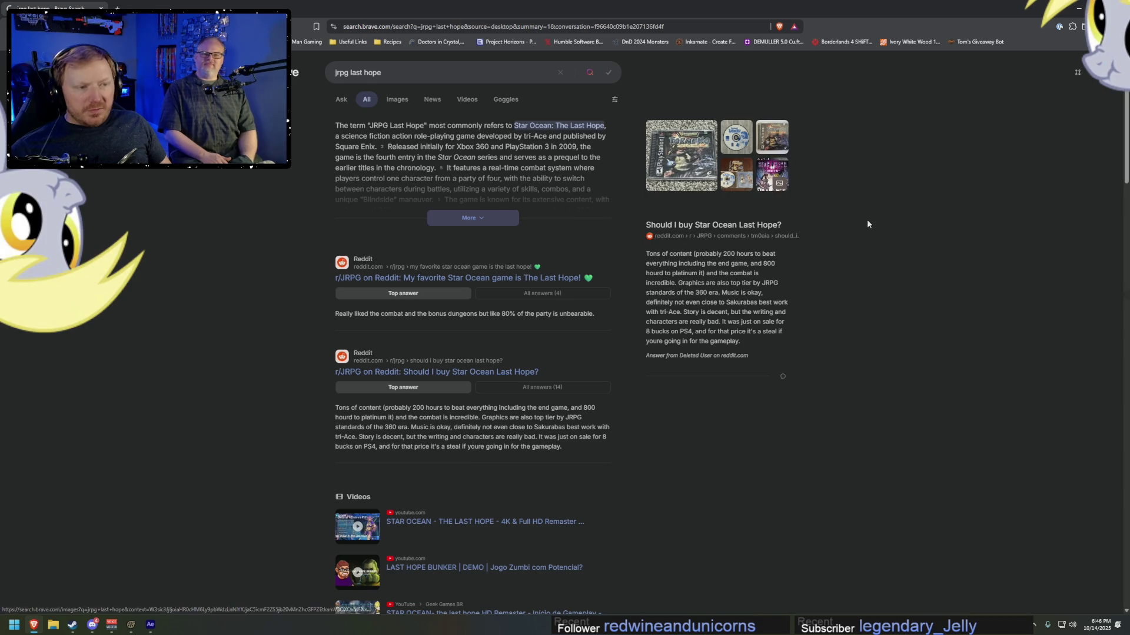
pyautogui.click(757, 166)
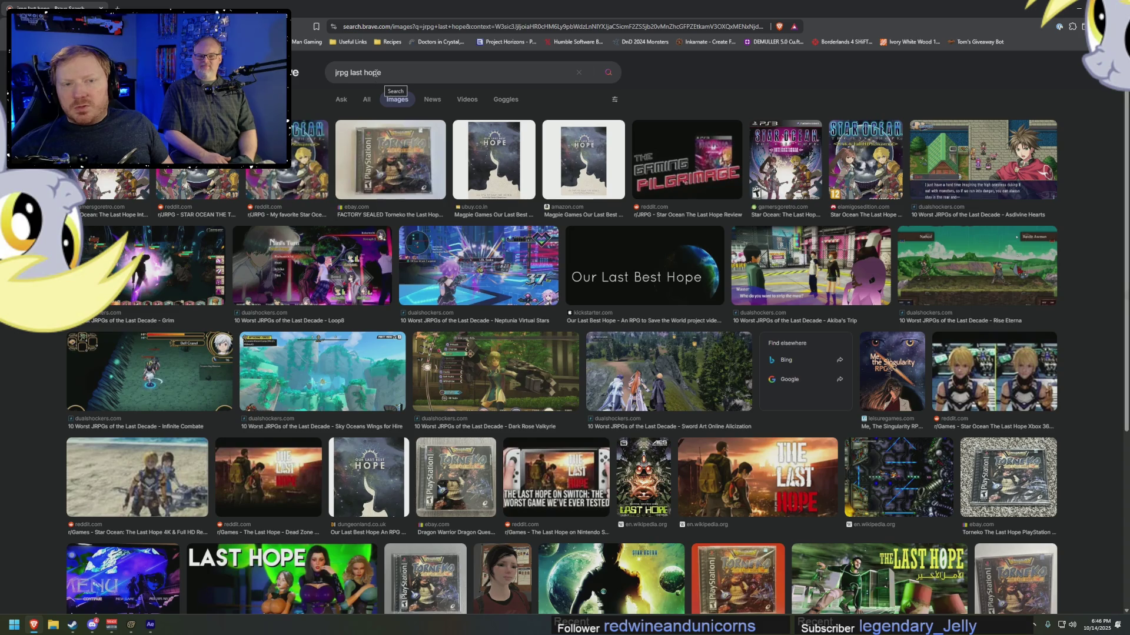
# - Search images for 'star ocean', preview Till the End of Time, then minimize Brave
pyautogui.tripleClick(375, 73)
pyautogui.write('star ioc')
pyautogui.press('BackSpace')
pyautogui.press('BackSpace')
pyautogui.press('BackSpace')
pyautogui.write('ocean')
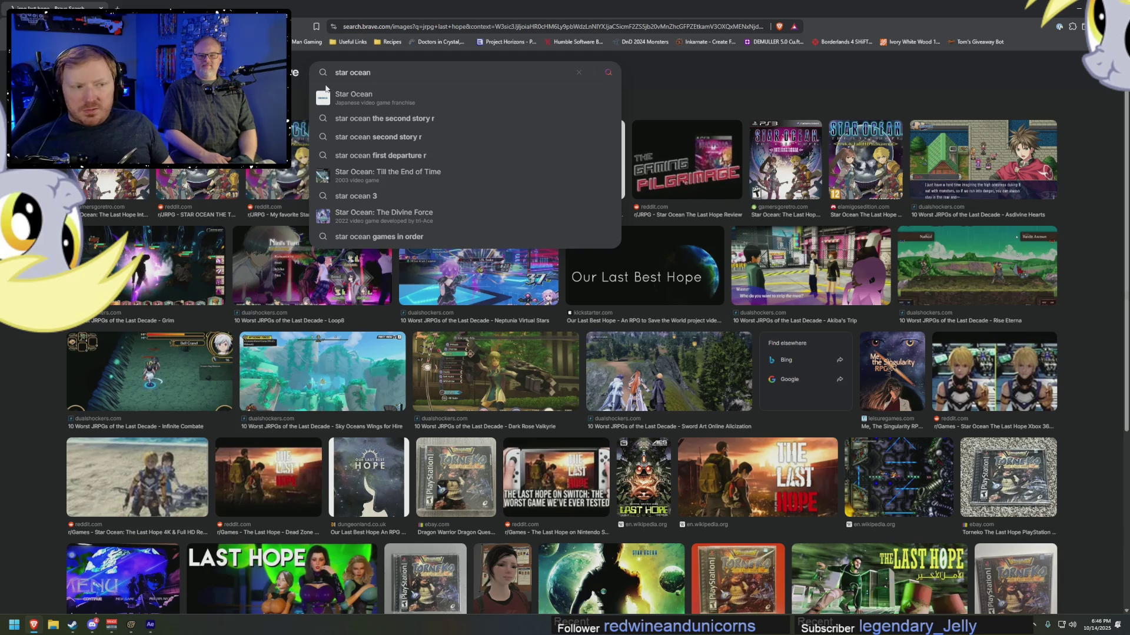
pyautogui.press('Return')
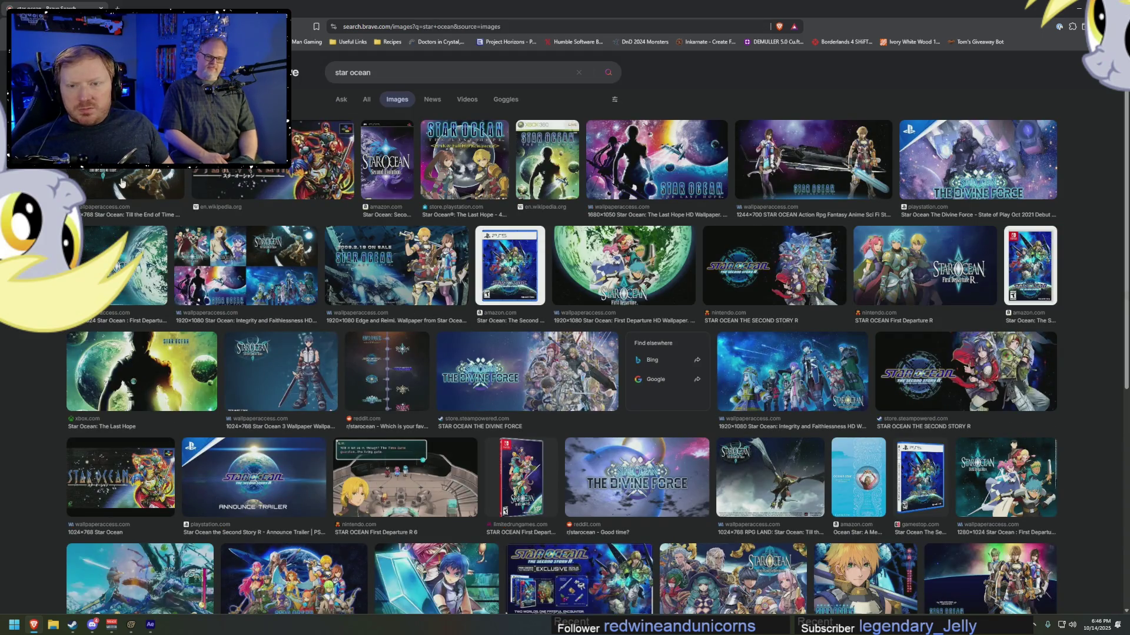
pyautogui.click(130, 183)
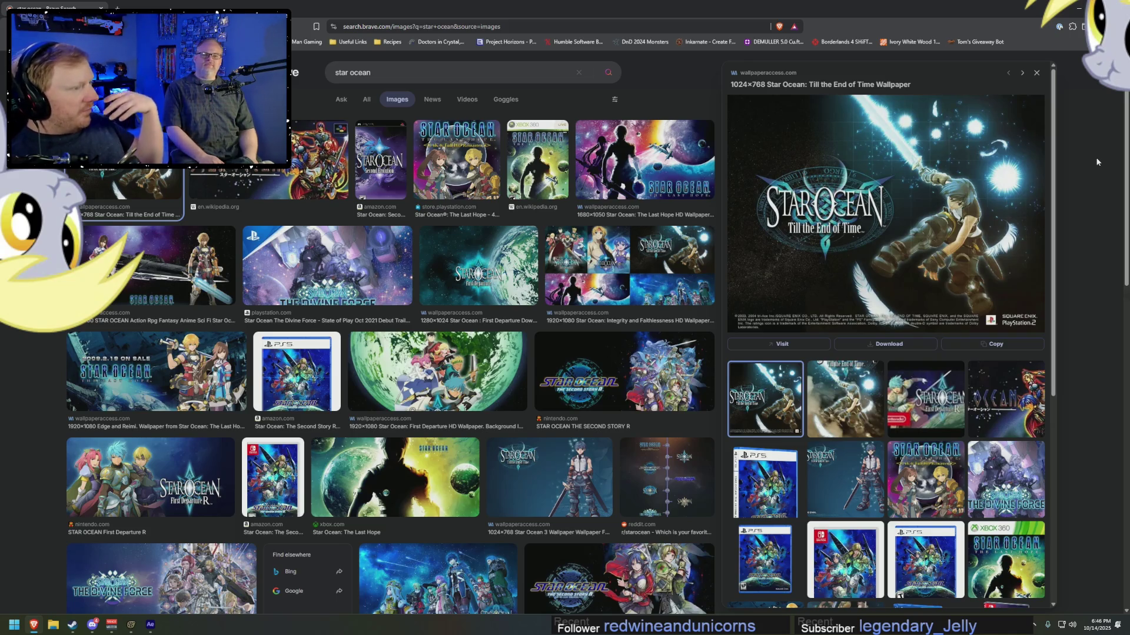
pyautogui.click(1078, 8)
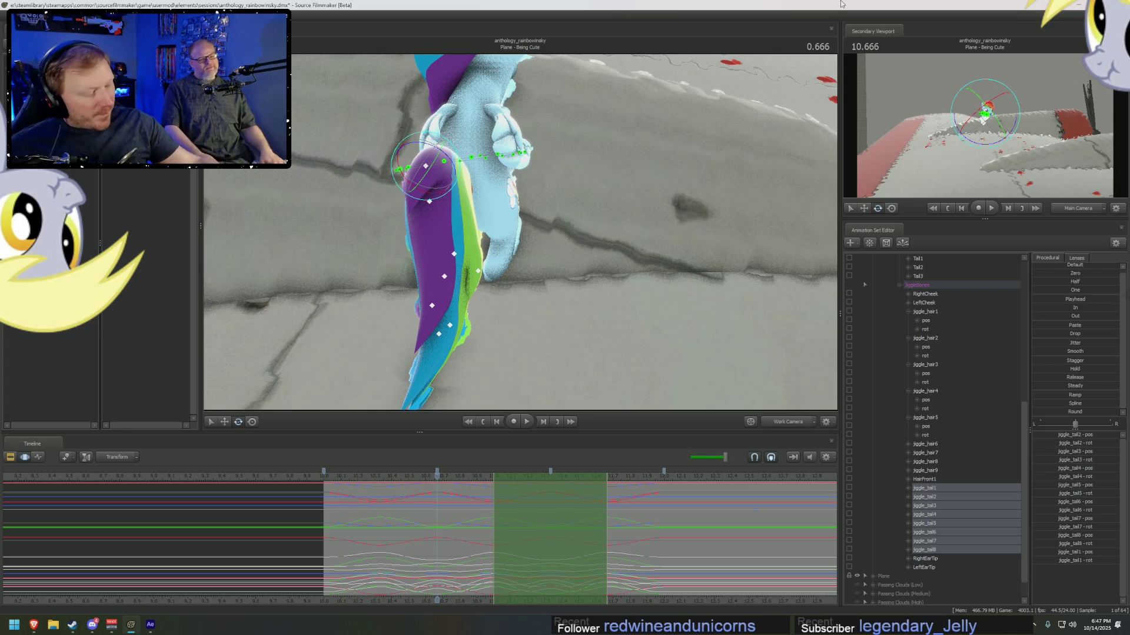
# - Scrub the timeline and play the shot from the range start to watch the tail sway
pyautogui.moveTo(444, 520)
pyautogui.mouseDown(button='middle')
pyautogui.moveTo(423, 524)
pyautogui.moveTo(550, 527)
pyautogui.moveTo(431, 533)
pyautogui.moveTo(529, 537)
pyautogui.moveTo(748, 535)
pyautogui.mouseUp(button='middle')
pyautogui.moveTo(505, 501)
pyautogui.mouseDown(button='middle')
pyautogui.moveTo(396, 542)
pyautogui.moveTo(383, 524)
pyautogui.moveTo(633, 557)
pyautogui.moveTo(608, 559)
pyautogui.moveTo(618, 542)
pyautogui.moveTo(719, 550)
pyautogui.moveTo(439, 537)
pyautogui.moveTo(548, 548)
pyautogui.moveTo(530, 549)
pyautogui.moveTo(355, 529)
pyautogui.moveTo(545, 531)
pyautogui.moveTo(728, 486)
pyautogui.mouseUp(button='middle')
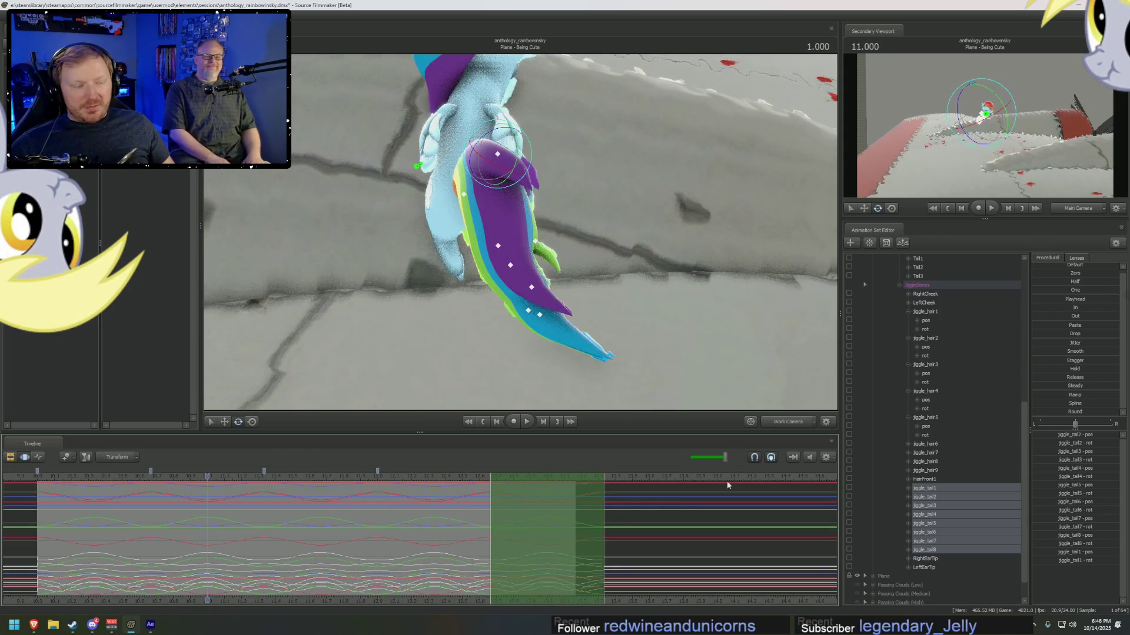
pyautogui.scroll(-1, 930, 476)
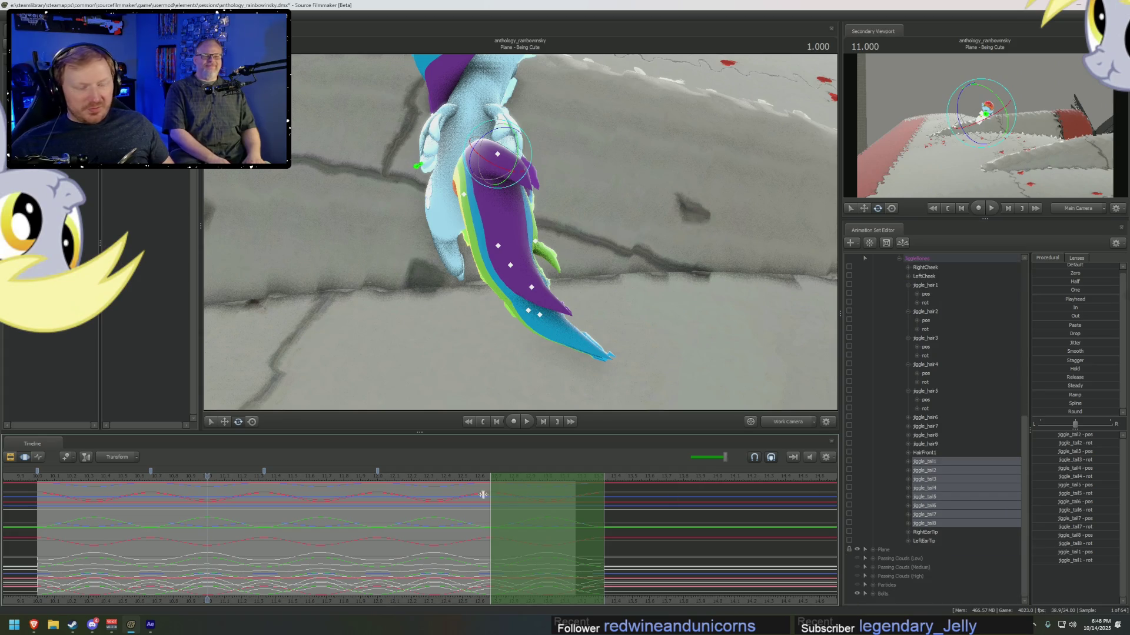
pyautogui.click(41, 478)
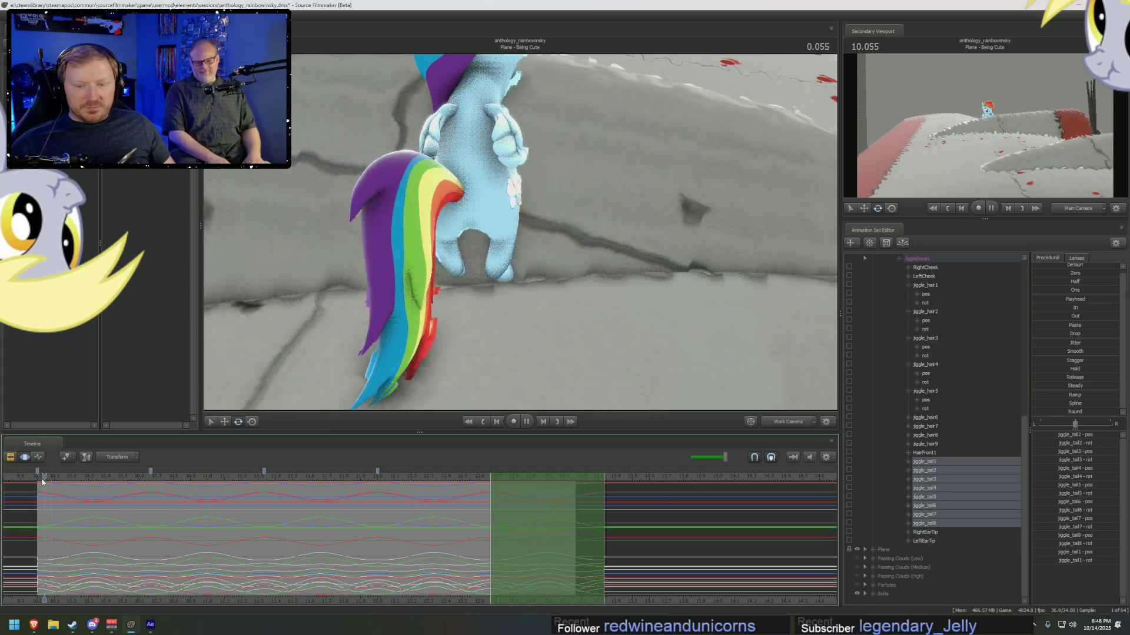
pyautogui.press('space')
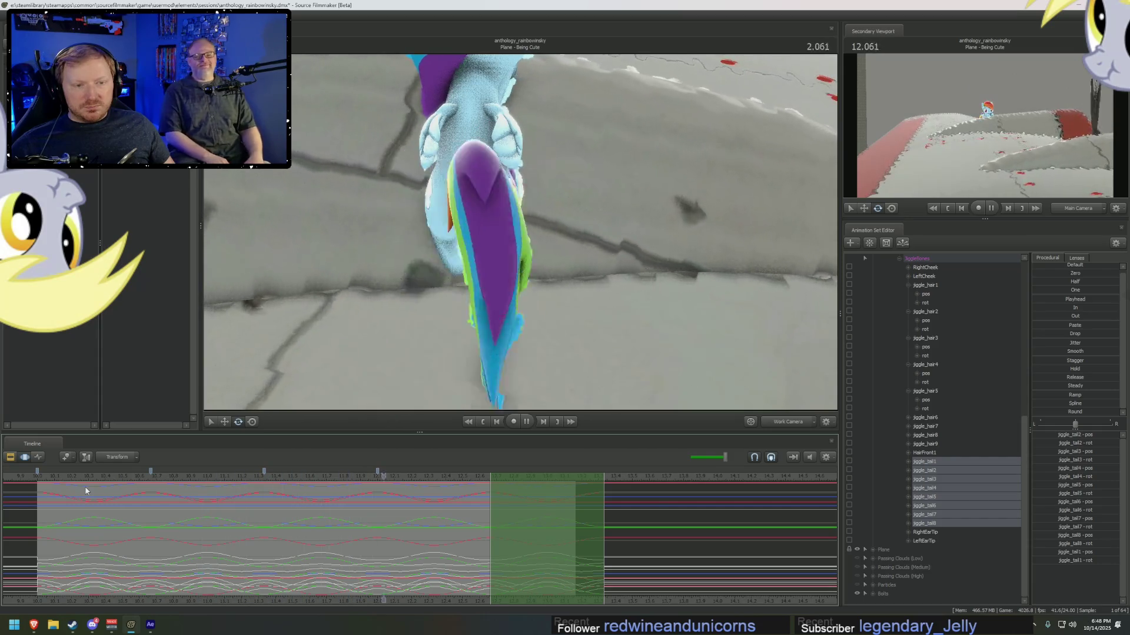
pyautogui.press('space')
# - Move the playhead to about 12.56 and expand jiggle_tail8's channels
pyautogui.moveTo(447, 530)
pyautogui.mouseDown()
pyautogui.moveTo(434, 535)
pyautogui.moveTo(588, 537)
pyautogui.moveTo(562, 536)
pyautogui.mouseUp()
pyautogui.moveTo(482, 503)
pyautogui.mouseDown()
pyautogui.moveTo(413, 532)
pyautogui.moveTo(484, 538)
pyautogui.moveTo(470, 540)
pyautogui.moveTo(461, 537)
pyautogui.moveTo(643, 519)
pyautogui.mouseUp()
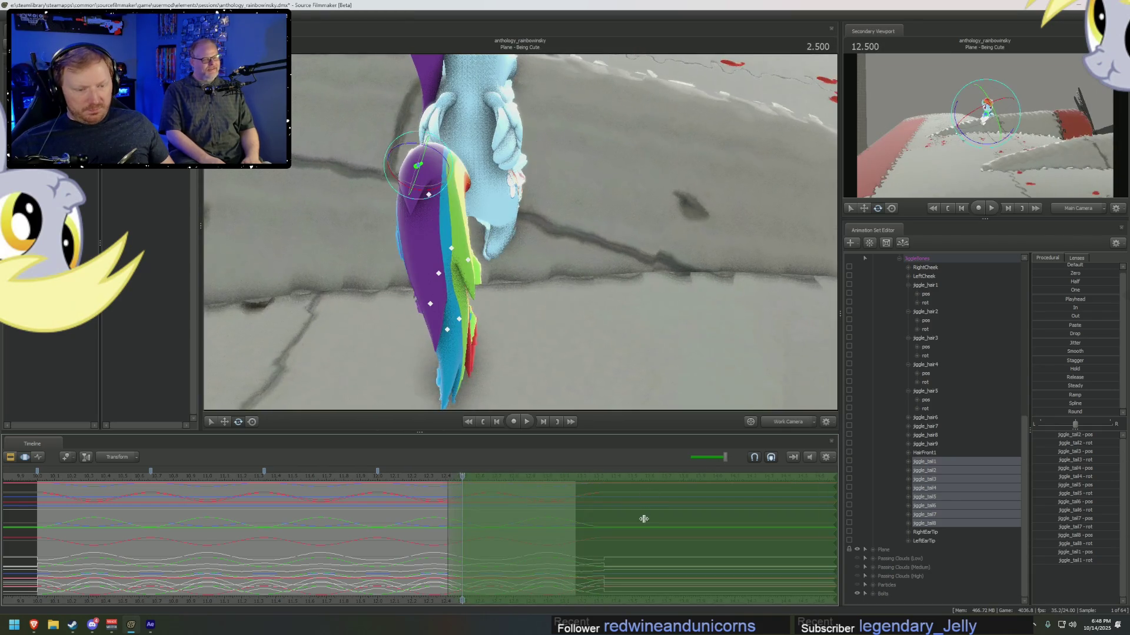
pyautogui.click(908, 521)
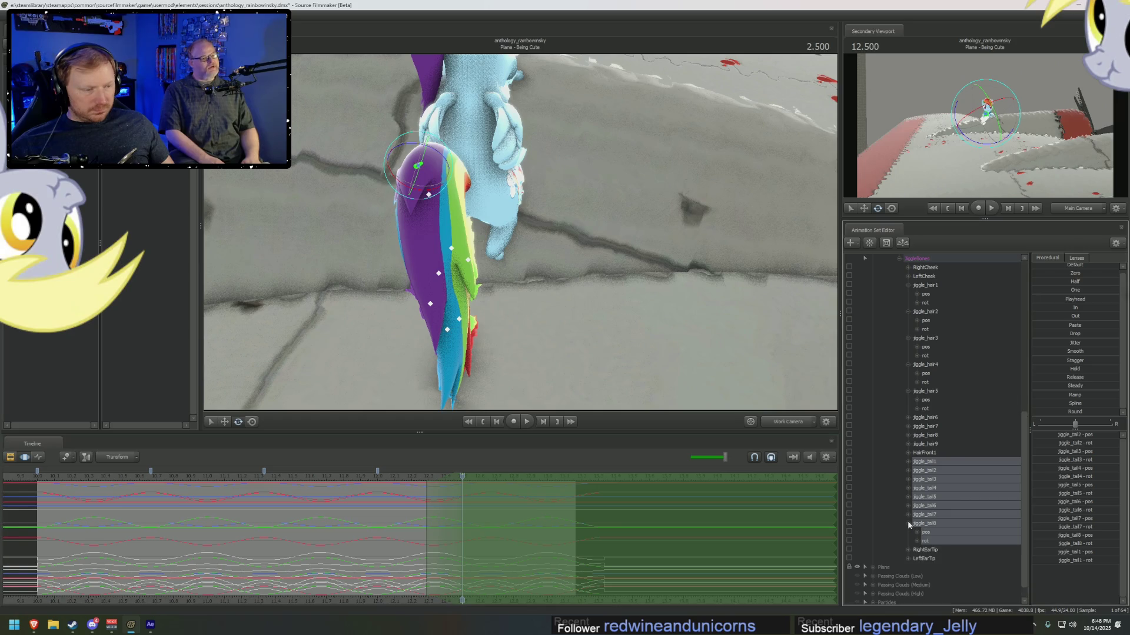
# - Expand the channels of jiggle_tail7 down through jiggle_tail1
pyautogui.click(907, 514)
pyautogui.click(906, 505)
pyautogui.click(906, 497)
pyautogui.click(906, 487)
pyautogui.click(907, 479)
pyautogui.click(906, 470)
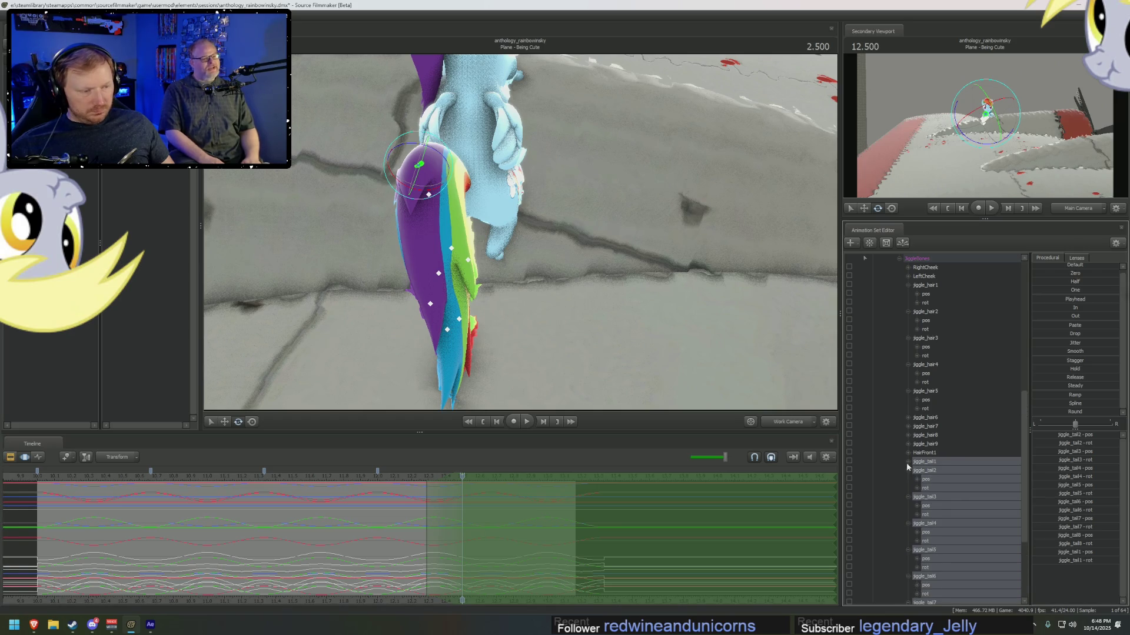
pyautogui.click(906, 462)
pyautogui.scroll(-3, 930, 500)
# - Select the position and rotation channels of jiggle_tail8 through jiggle_tail1
pyautogui.click(926, 576)
pyautogui.keyDown('ctrl'); pyautogui.click(928, 550); pyautogui.keyUp('ctrl')
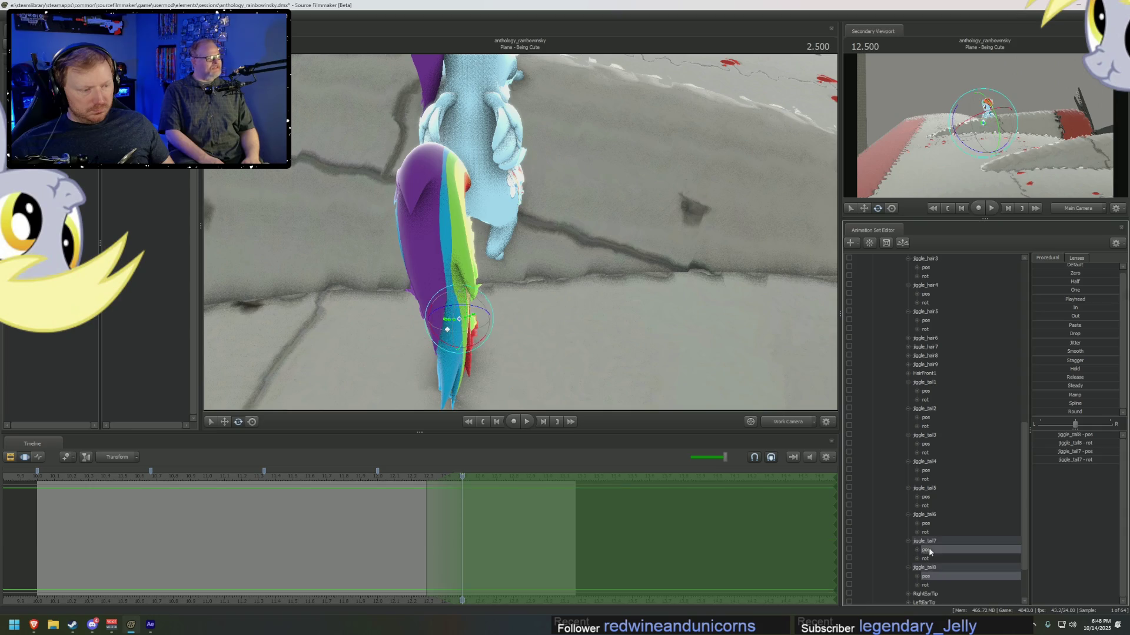
pyautogui.keyDown('ctrl'); pyautogui.click(928, 532); pyautogui.keyUp('ctrl')
pyautogui.keyDown('ctrl'); pyautogui.doubleClick(930, 532); pyautogui.keyUp('ctrl')
pyautogui.keyDown('ctrl'); pyautogui.click(930, 523); pyautogui.keyUp('ctrl')
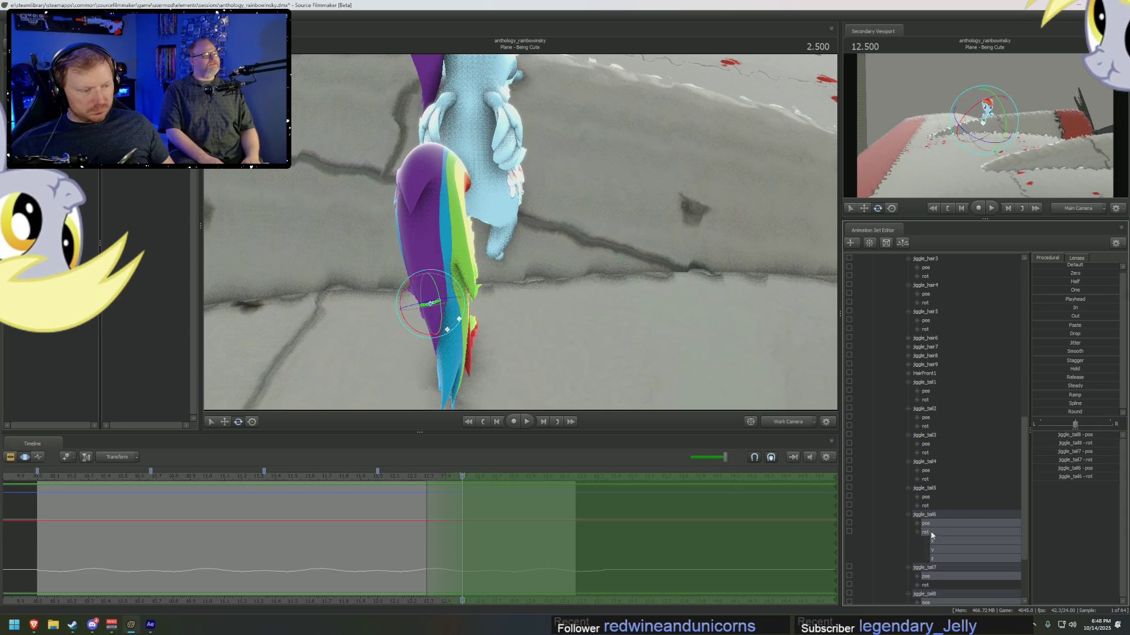
pyautogui.keyDown('ctrl'); pyautogui.click(927, 488); pyautogui.keyUp('ctrl')
pyautogui.keyDown('ctrl'); pyautogui.click(927, 461); pyautogui.keyUp('ctrl')
pyautogui.keyDown('ctrl'); pyautogui.click(927, 435); pyautogui.keyUp('ctrl')
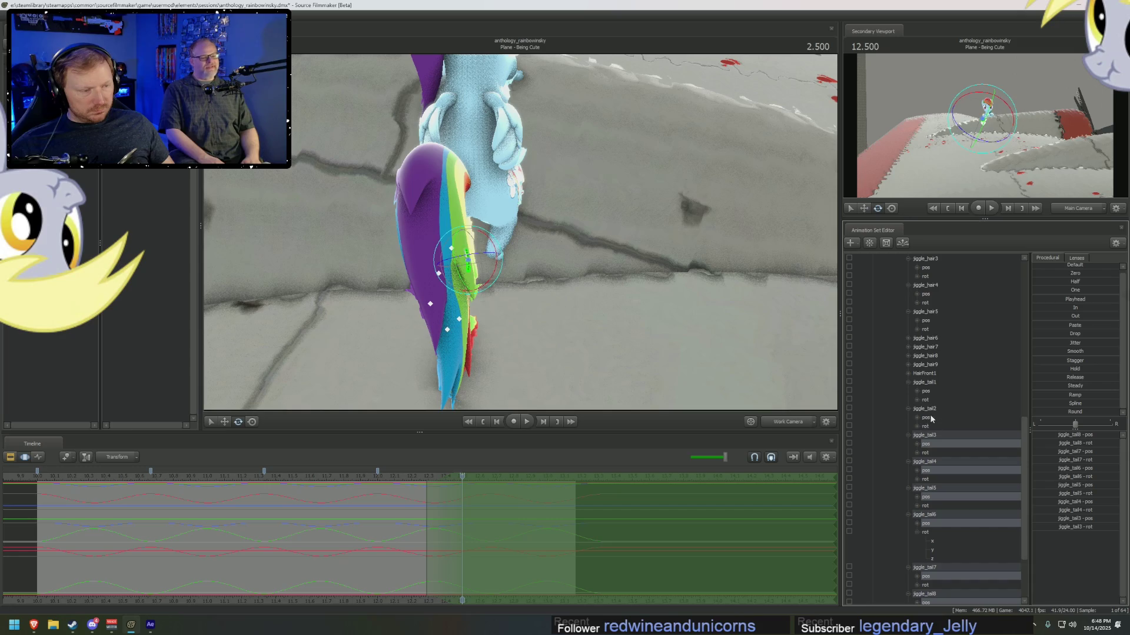
pyautogui.keyDown('ctrl'); pyautogui.click(931, 418); pyautogui.keyUp('ctrl')
pyautogui.keyDown('ctrl'); pyautogui.click(926, 390); pyautogui.keyUp('ctrl')
# - Adjust the tail channels' motion over the time range, then start a Steam store search
pyautogui.click(469, 533)
pyautogui.moveTo(469, 532); pyautogui.dragTo(452, 523)
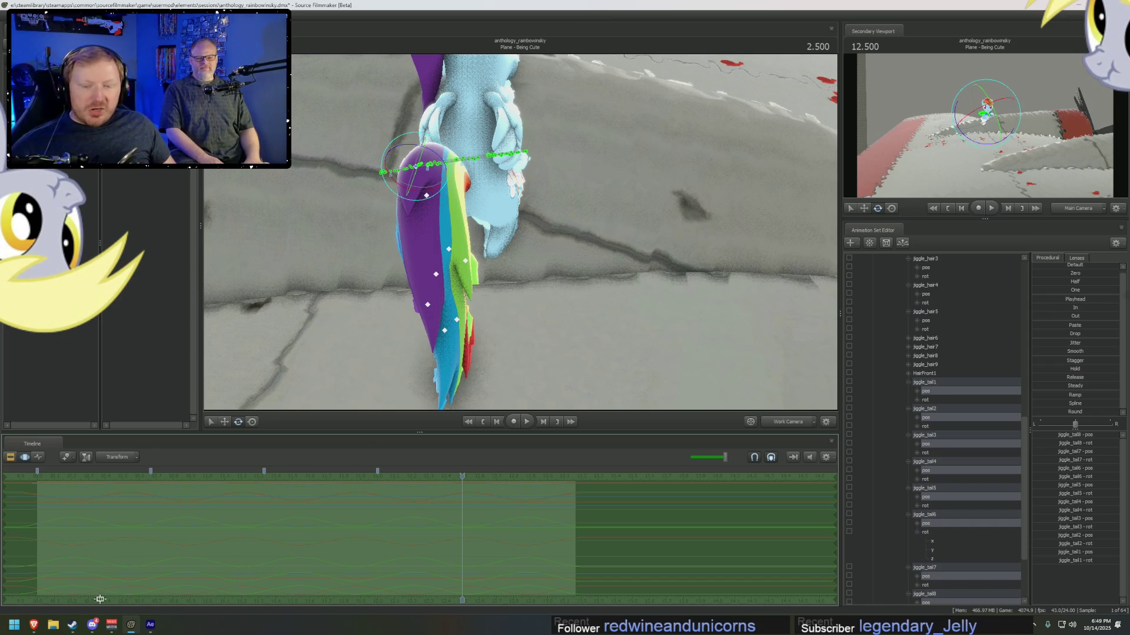
pyautogui.click(74, 625)
pyautogui.click(342, 55)
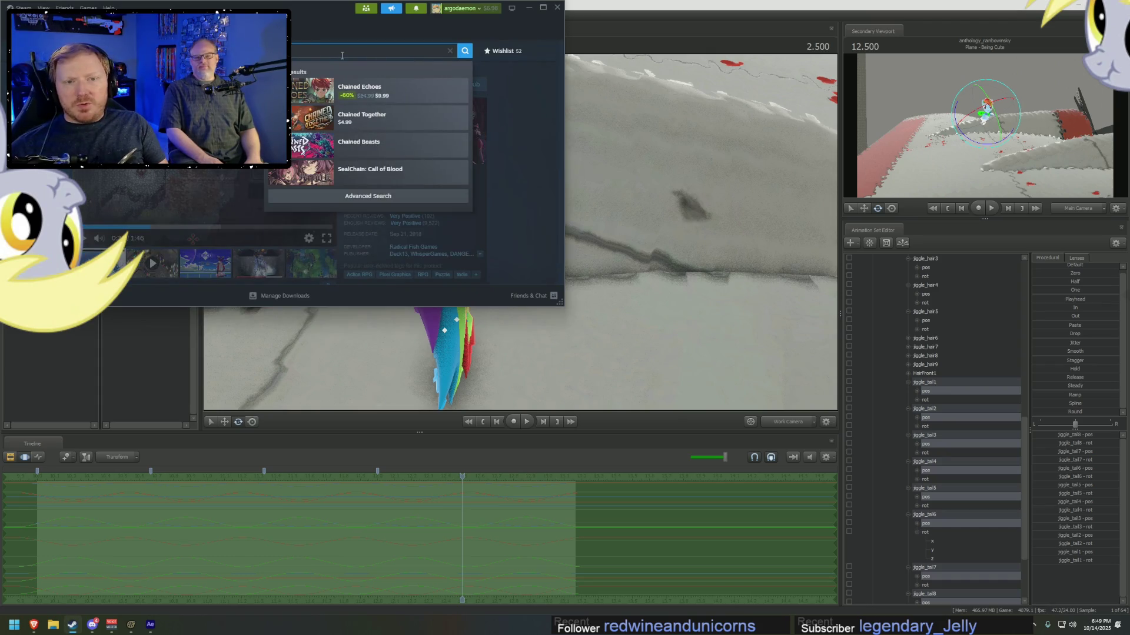
# - Open Chained Echoes' store page, pause, seek to 0:17, resume and re-pause the trailer, then Alt+Tab back
pyautogui.click(379, 78)
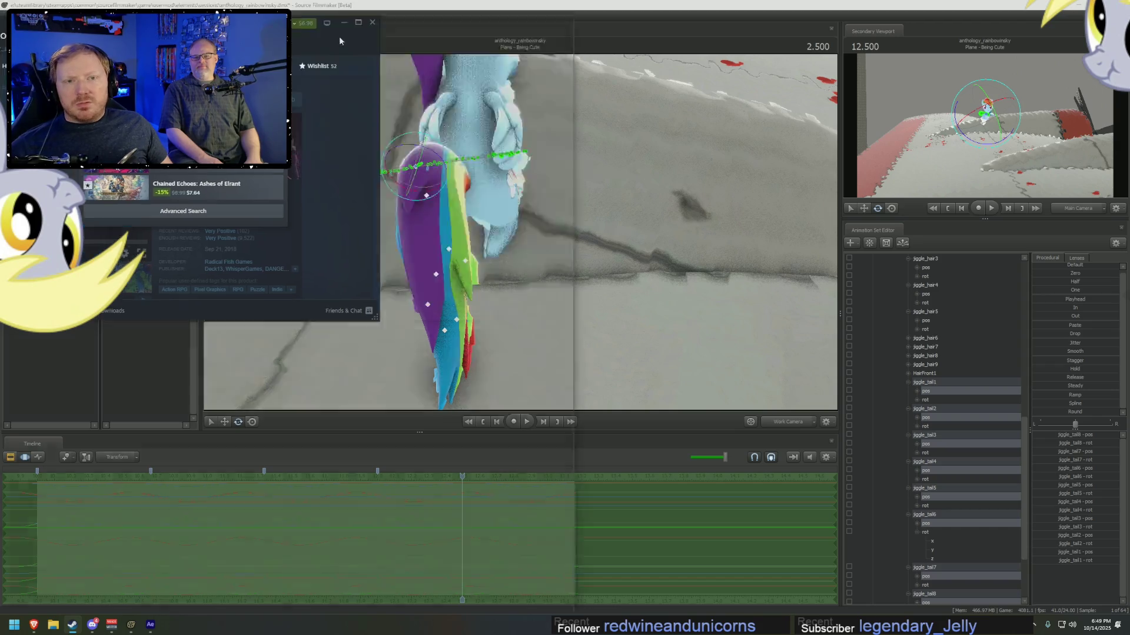
pyautogui.click(517, 184)
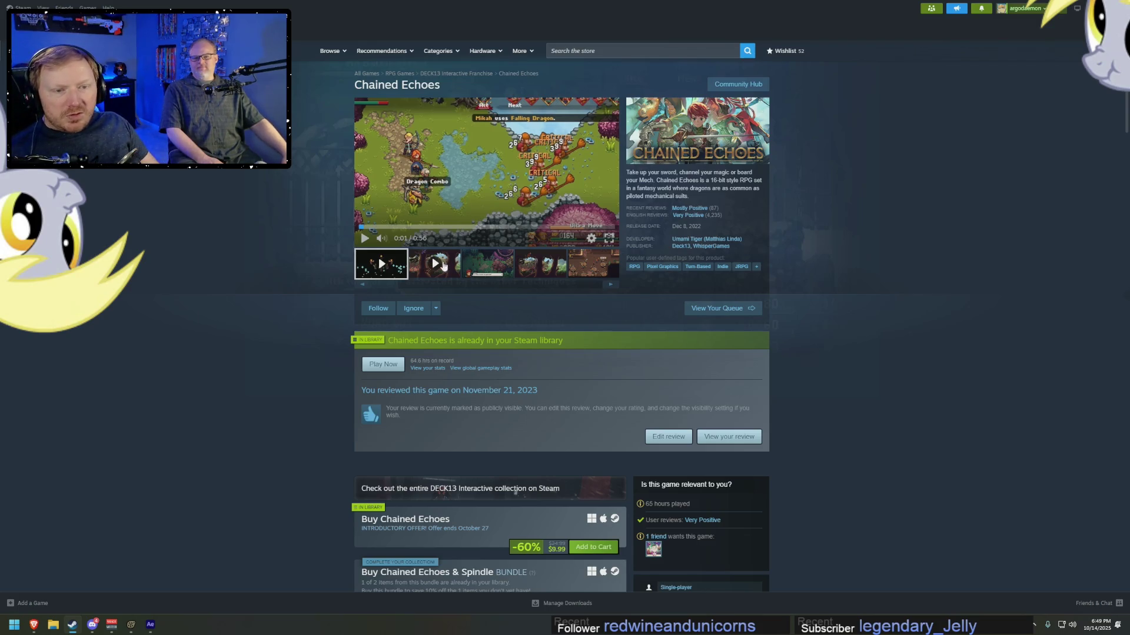
pyautogui.moveTo(411, 230); pyautogui.dragTo(532, 225)
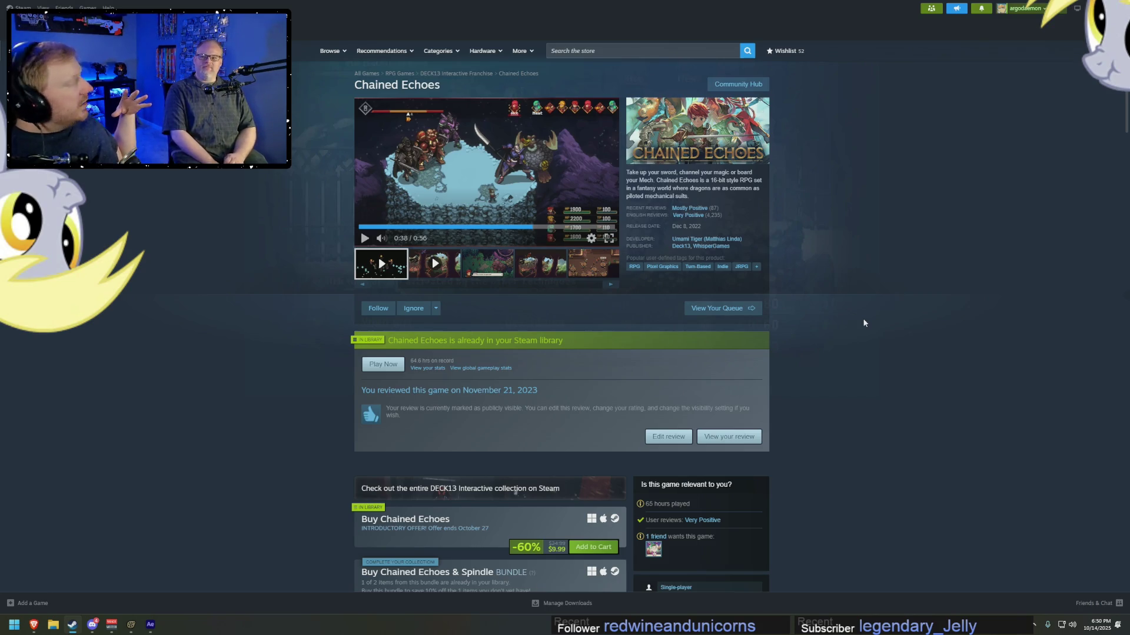
pyautogui.moveTo(685, 218)
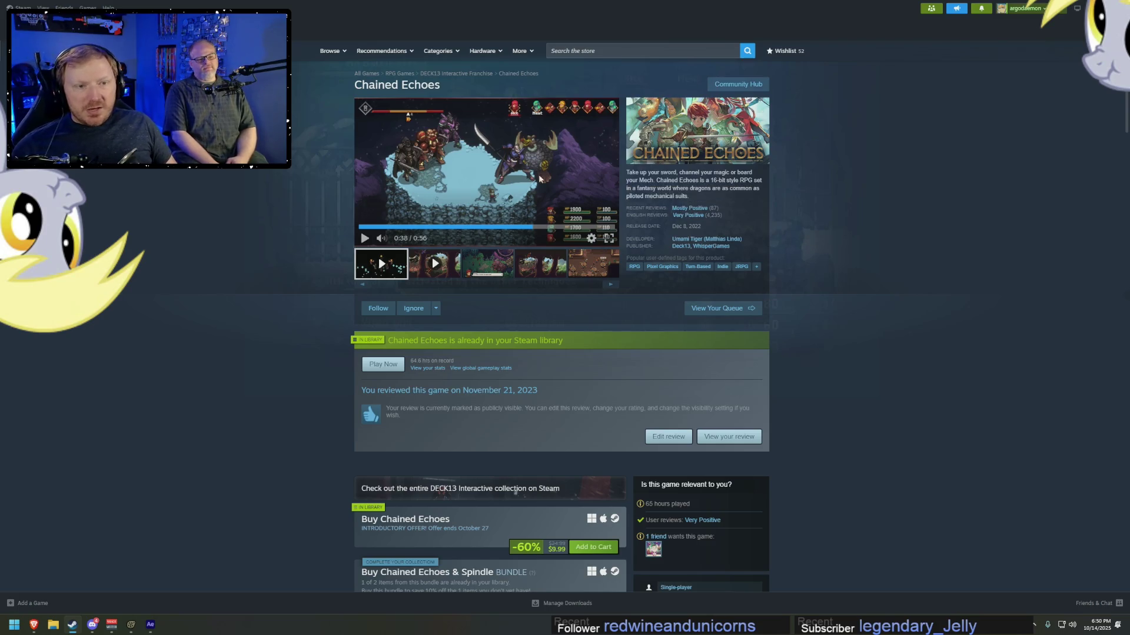
pyautogui.click(528, 240)
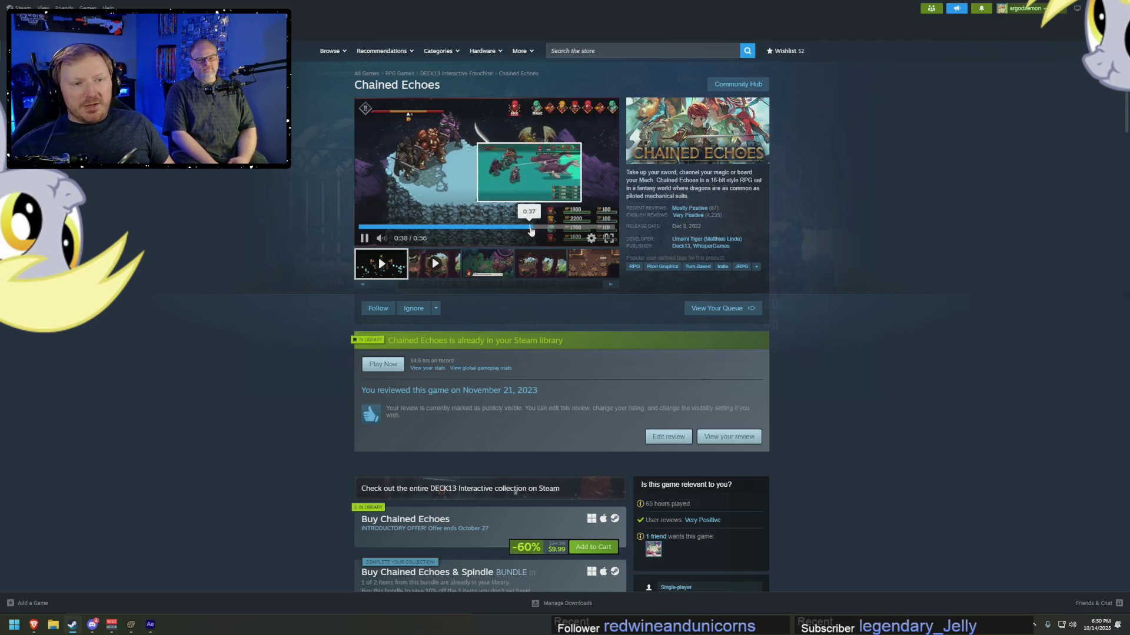
pyautogui.click(569, 245)
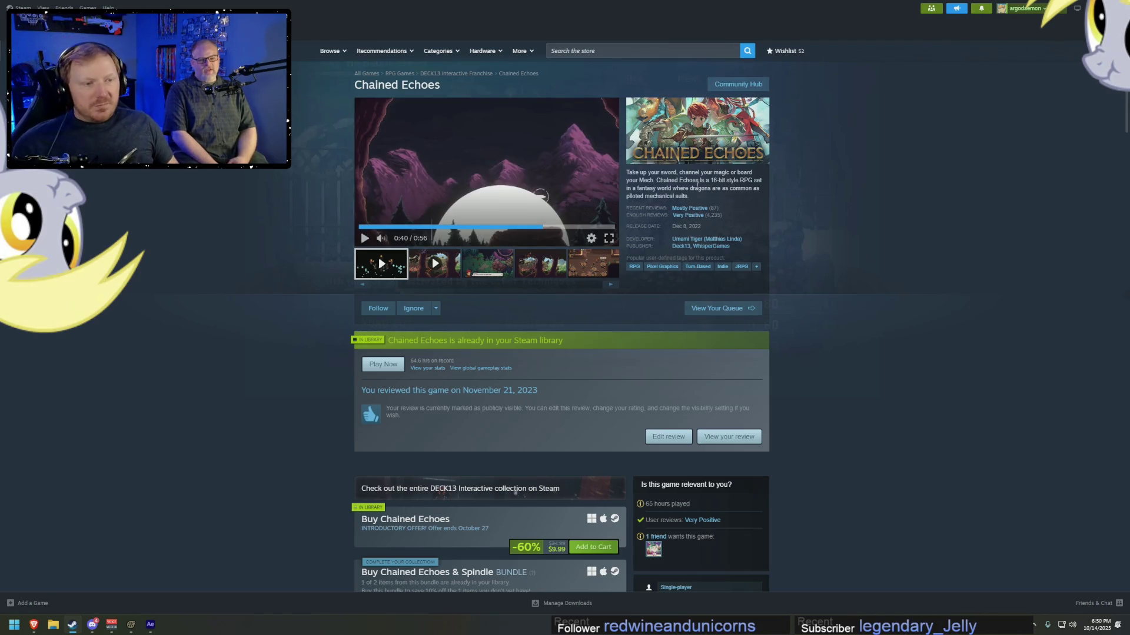
pyautogui.hotkey('alt', 'Tab')
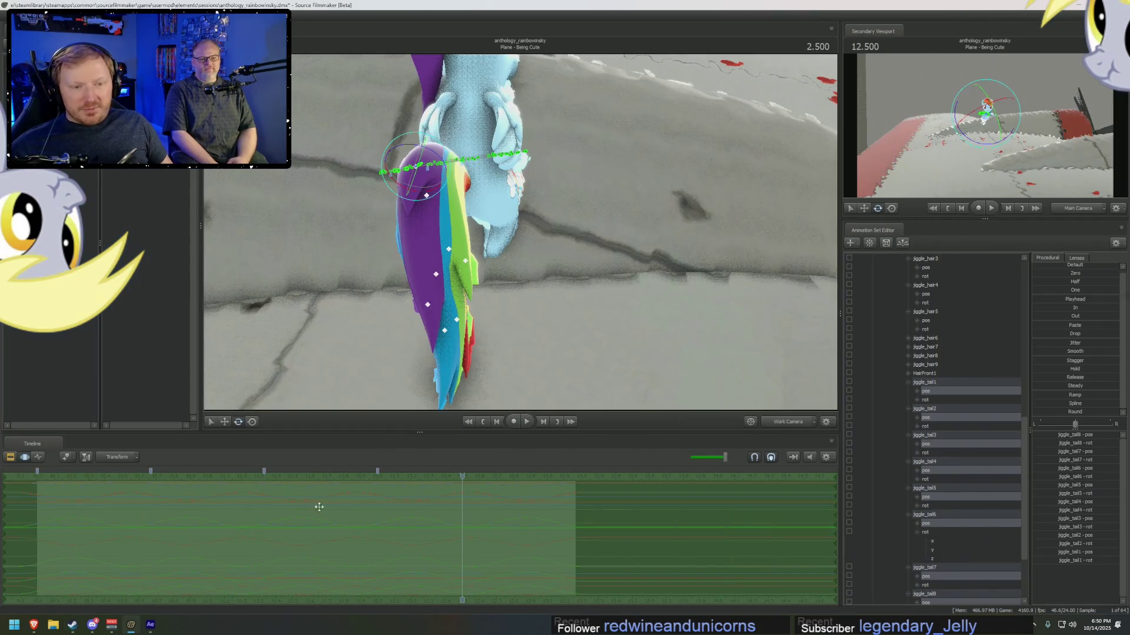
# - Near the shot start, select Tail2 and rotate the tail into a new hanging pose
pyautogui.moveTo(385, 487)
pyautogui.mouseDown()
pyautogui.moveTo(333, 530)
pyautogui.moveTo(397, 536)
pyautogui.moveTo(462, 521)
pyautogui.mouseUp()
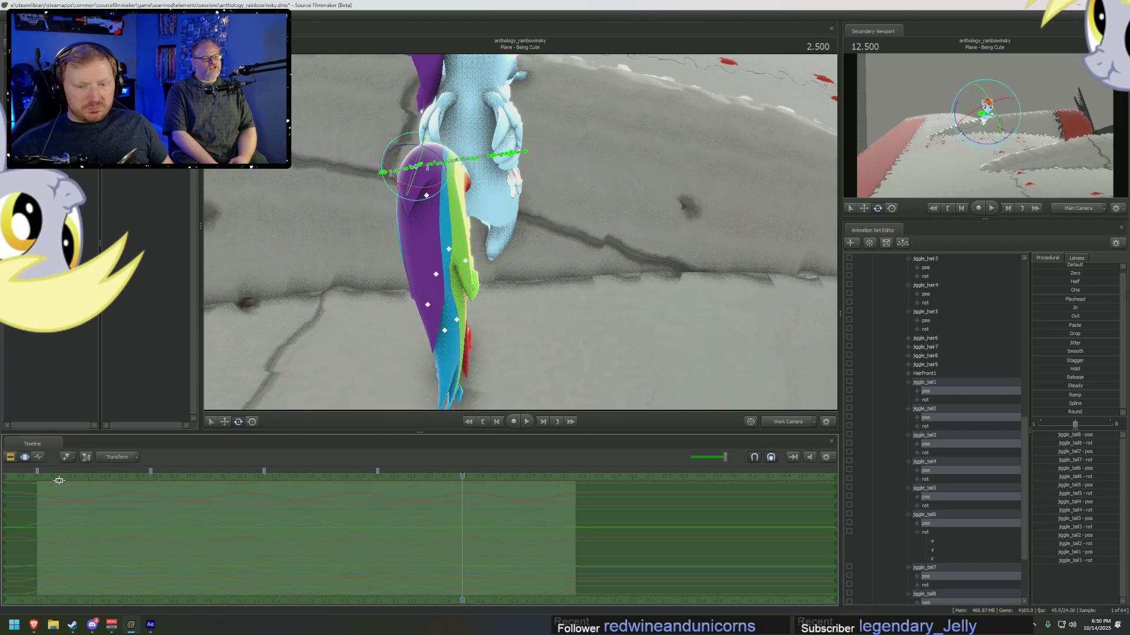
pyautogui.moveTo(53, 487)
pyautogui.mouseDown()
pyautogui.moveTo(79, 511)
pyautogui.moveTo(117, 517)
pyautogui.mouseUp()
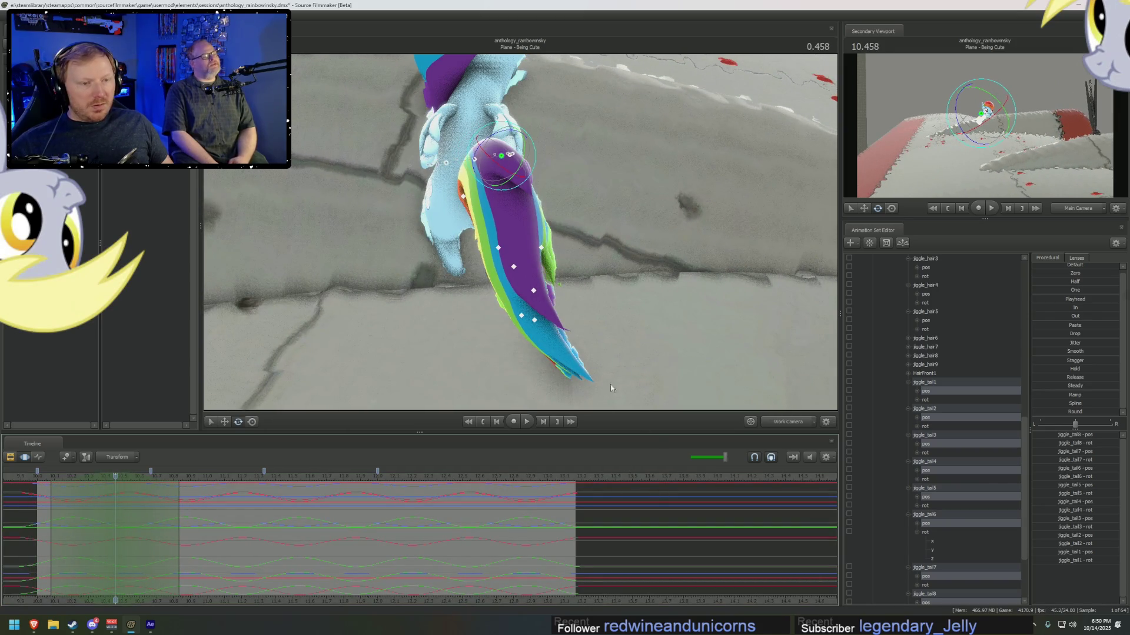
pyautogui.scroll(3, 937, 372)
pyautogui.scroll(4, 937, 372)
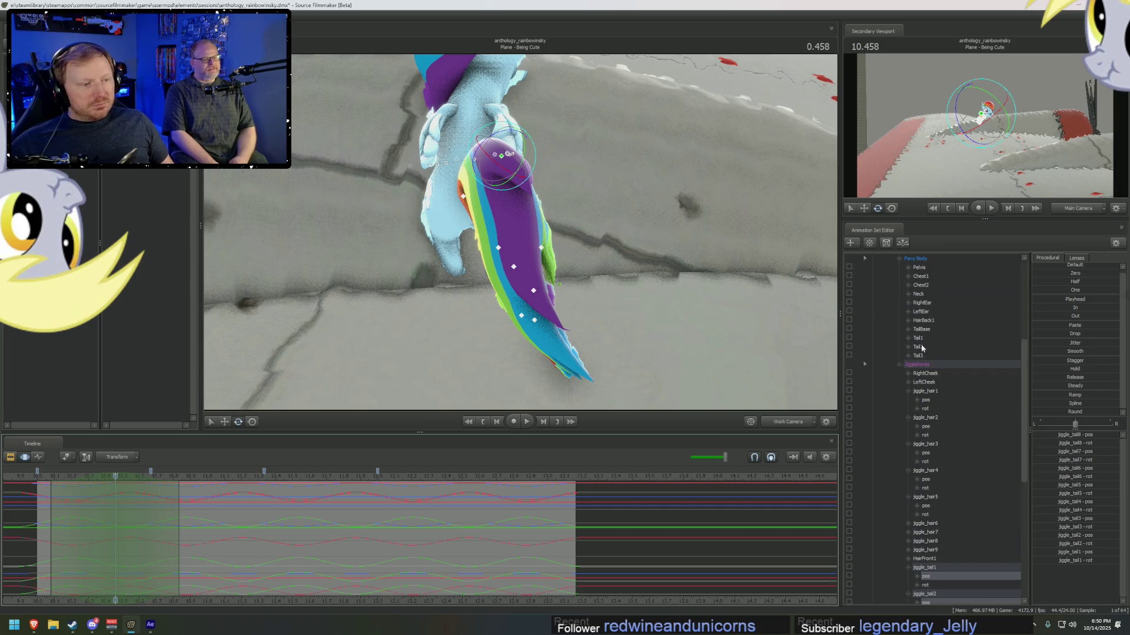
pyautogui.click(921, 347)
pyautogui.moveTo(520, 168); pyautogui.dragTo(547, 179)
pyautogui.moveTo(116, 524)
pyautogui.mouseDown()
pyautogui.moveTo(75, 522)
pyautogui.moveTo(127, 527)
pyautogui.moveTo(103, 506)
pyautogui.moveTo(73, 512)
pyautogui.moveTo(167, 525)
pyautogui.moveTo(88, 532)
pyautogui.moveTo(182, 549)
pyautogui.mouseUp()
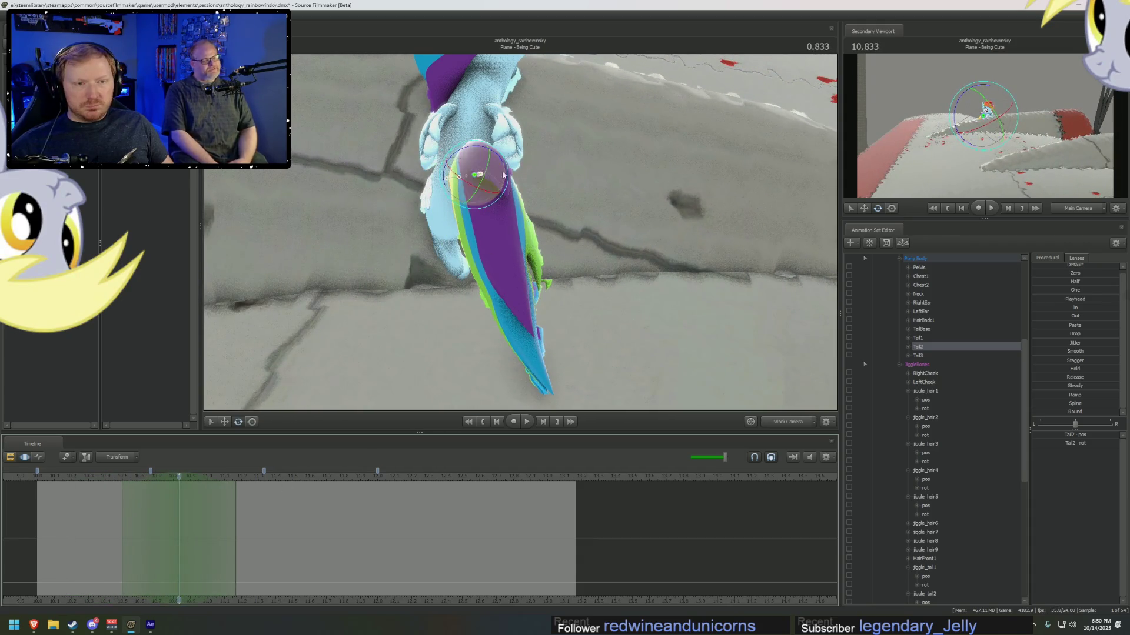
pyautogui.moveTo(487, 182); pyautogui.dragTo(507, 179)
# - Scrub and play the shot to watch the reshaped Tail2 swing sway side to side
pyautogui.moveTo(283, 534)
pyautogui.mouseDown()
pyautogui.moveTo(118, 544)
pyautogui.moveTo(197, 552)
pyautogui.moveTo(191, 527)
pyautogui.moveTo(144, 485)
pyautogui.moveTo(117, 490)
pyautogui.moveTo(113, 504)
pyautogui.moveTo(191, 515)
pyautogui.moveTo(91, 504)
pyautogui.moveTo(157, 474)
pyautogui.moveTo(134, 477)
pyautogui.moveTo(120, 507)
pyautogui.moveTo(190, 504)
pyautogui.mouseUp()
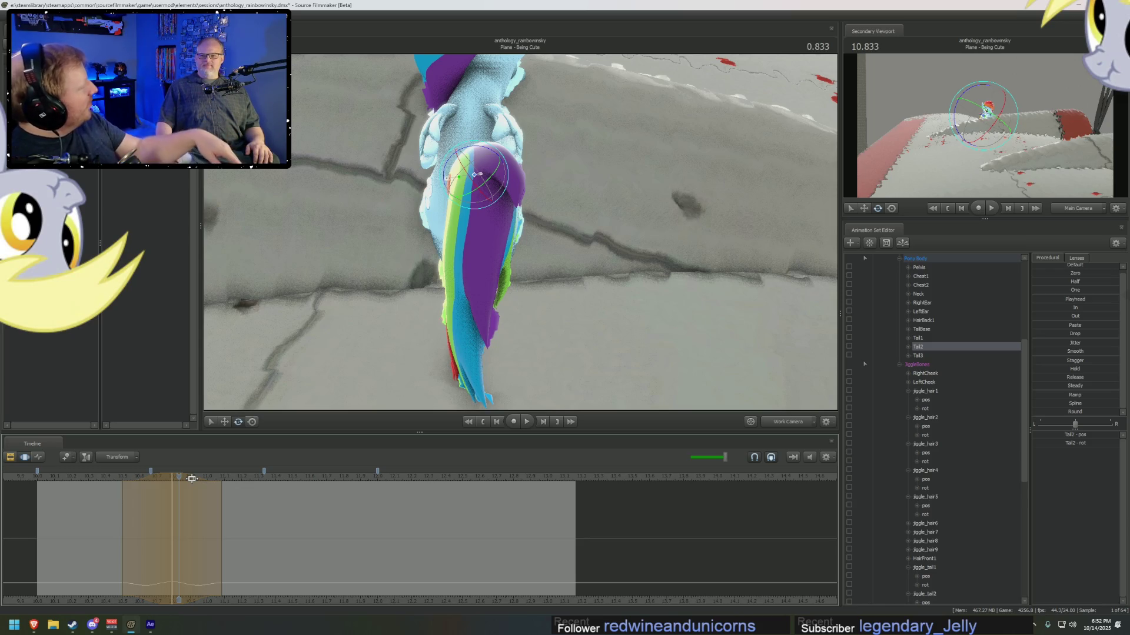
pyautogui.moveTo(192, 478); pyautogui.dragTo(205, 498)
pyautogui.press('space')
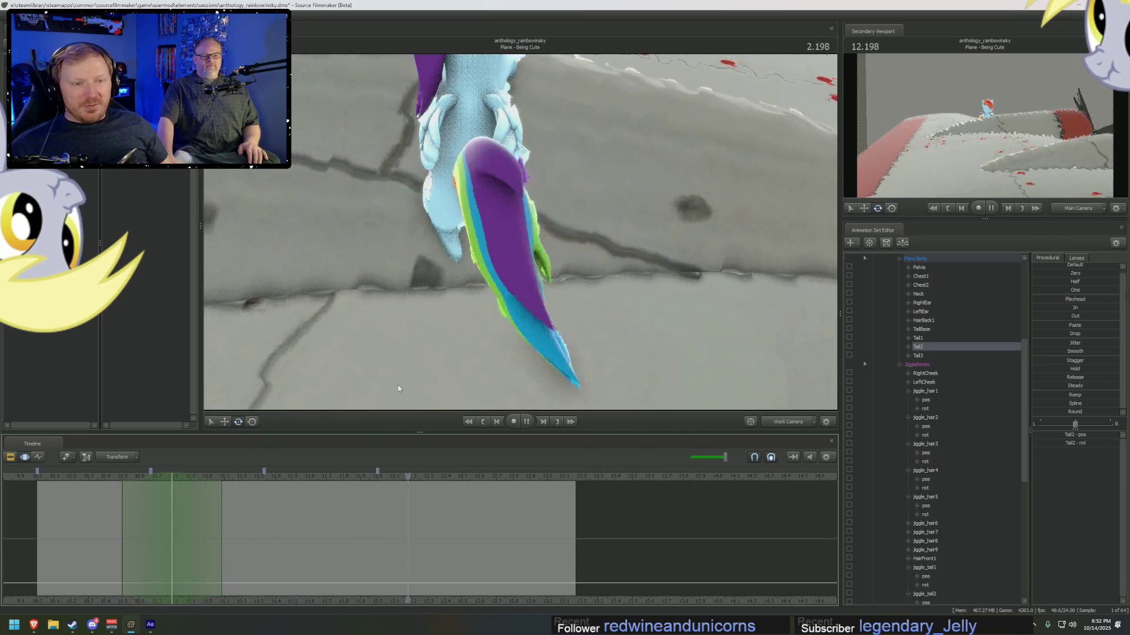
pyautogui.press('space')
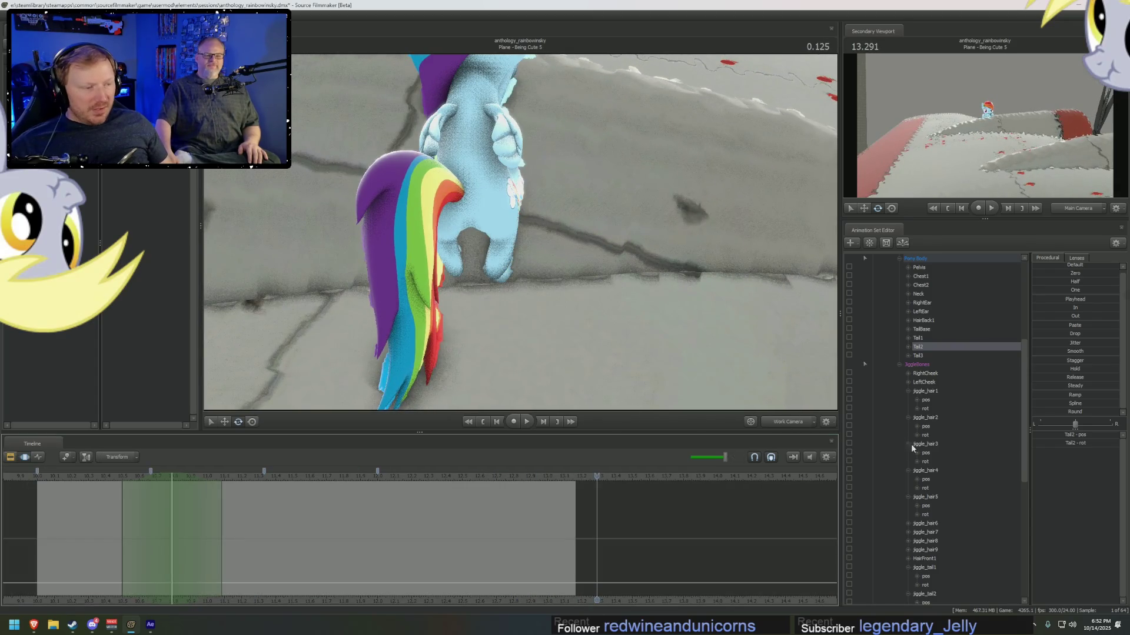
pyautogui.click(926, 400)
pyautogui.press('space')
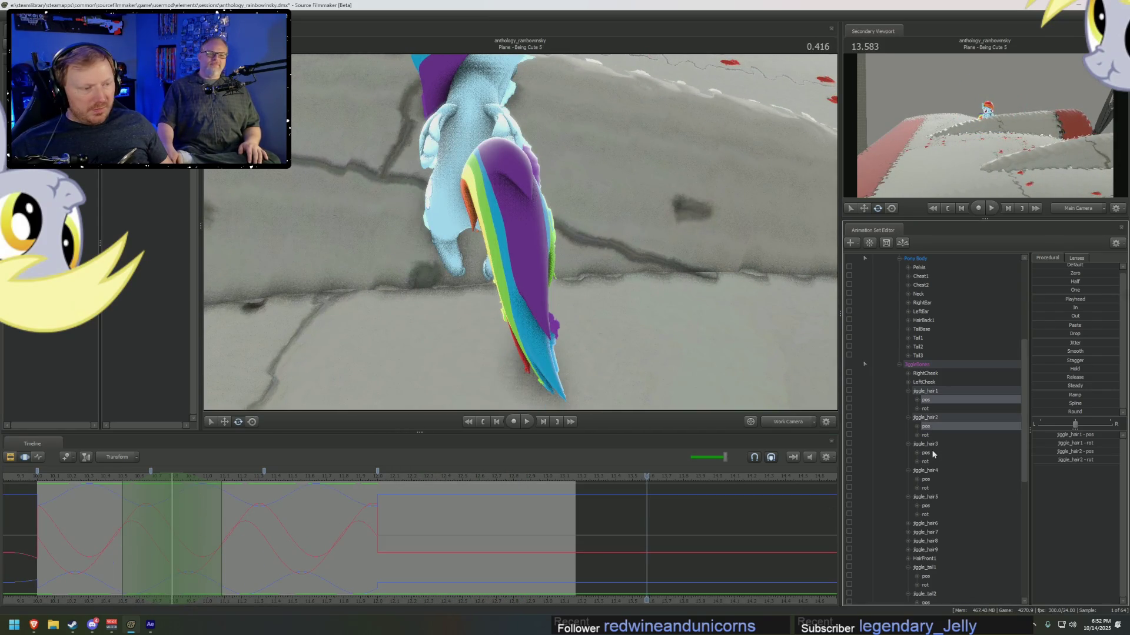
# - Collapse the jiggle_hair1 through jiggle_hair5 entries in the Animation Set Editor
pyautogui.doubleClick(924, 392)
pyautogui.click(908, 400)
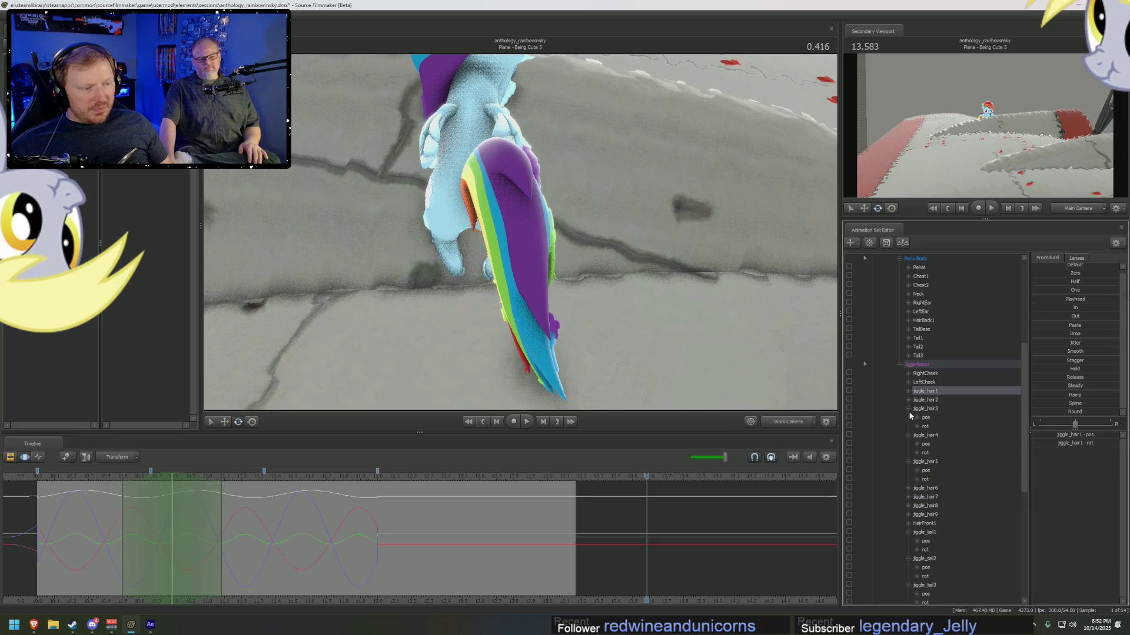
pyautogui.doubleClick(918, 408)
pyautogui.click(908, 418)
pyautogui.click(908, 426)
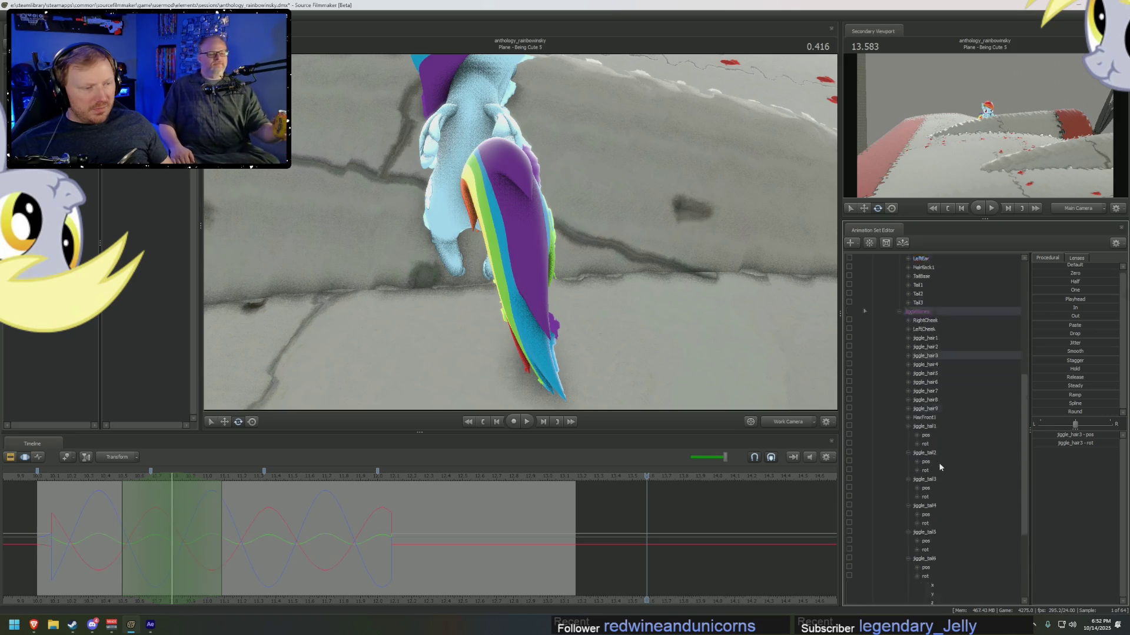
pyautogui.scroll(-5, 918, 459)
pyautogui.click(915, 498)
pyautogui.click(915, 497)
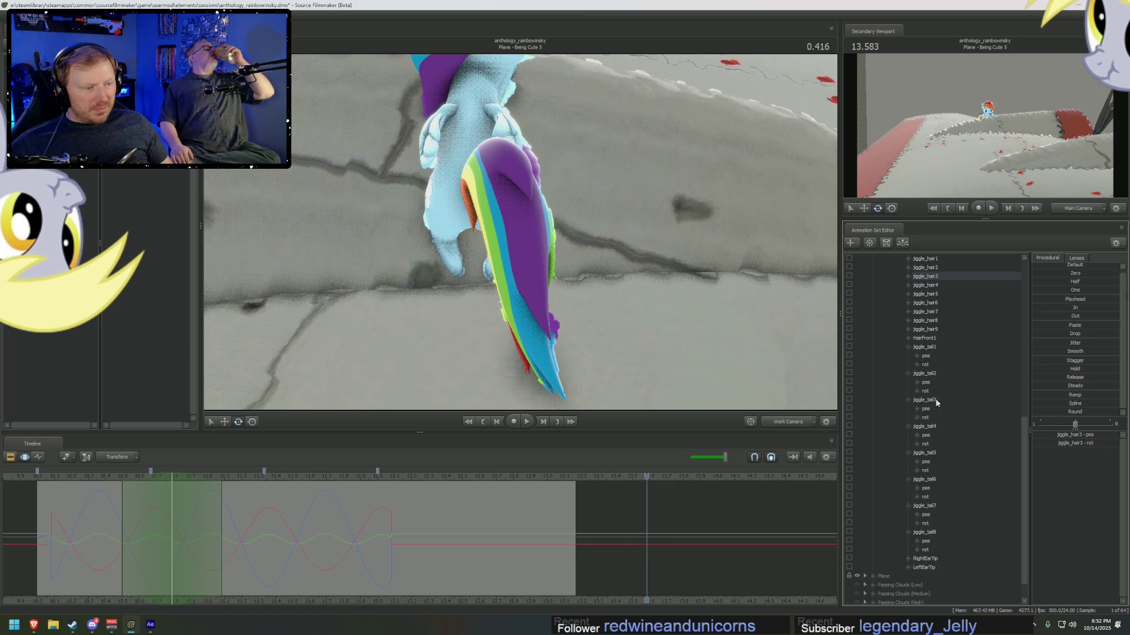
# - Select the jiggle_tail1 and jiggle_tail3–8 position controls across the whole shot
pyautogui.click(925, 355)
pyautogui.keyDown('ctrl'); pyautogui.click(927, 408); pyautogui.keyUp('ctrl')
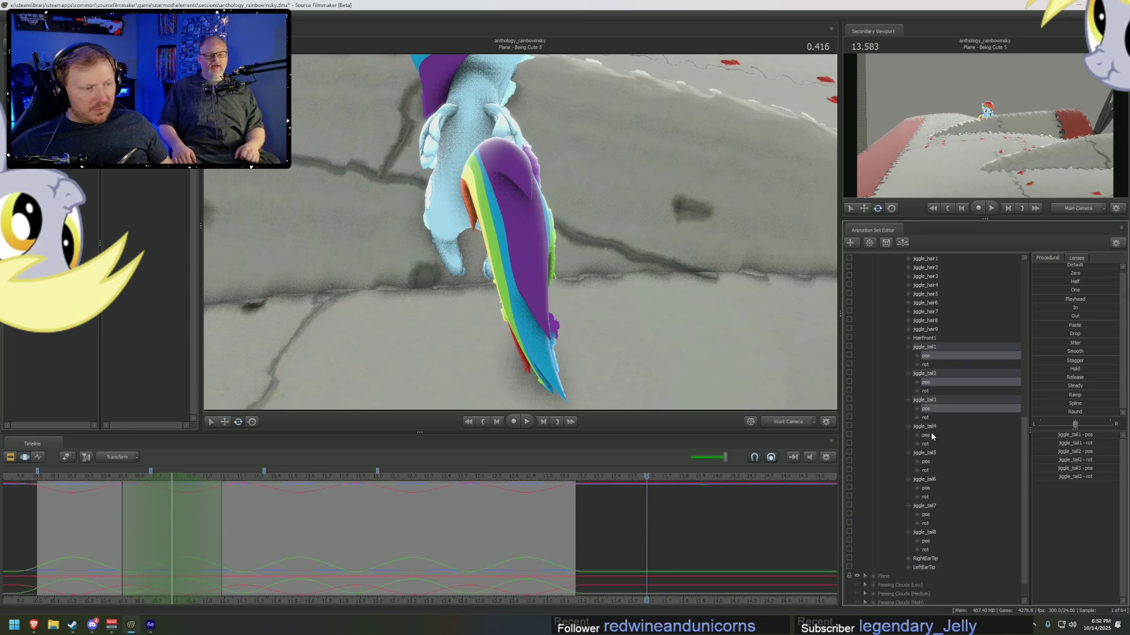
pyautogui.keyDown('ctrl'); pyautogui.click(931, 435); pyautogui.keyUp('ctrl')
pyautogui.keyDown('ctrl'); pyautogui.click(932, 461); pyautogui.keyUp('ctrl')
pyautogui.keyDown('ctrl'); pyautogui.click(929, 488); pyautogui.keyUp('ctrl')
pyautogui.keyDown('ctrl'); pyautogui.click(929, 514); pyautogui.keyUp('ctrl')
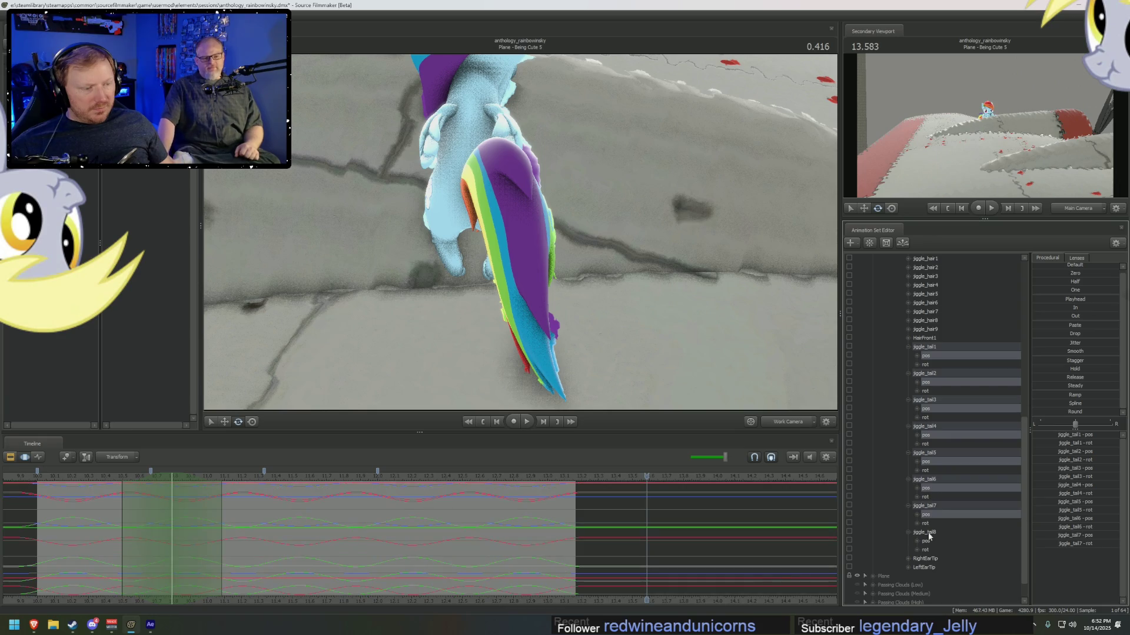
pyautogui.keyDown('ctrl'); pyautogui.click(926, 541); pyautogui.keyUp('ctrl')
pyautogui.hotkey('ctrl', 'a')
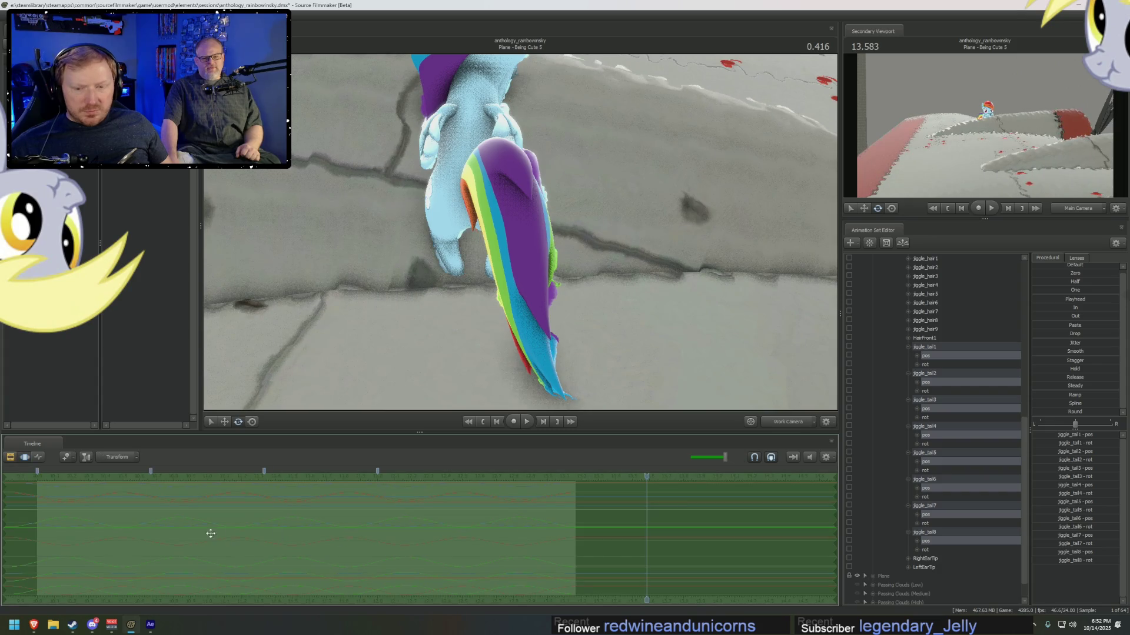
# - Select jiggle_tail1 through jiggle_tail8 with their channels and scrub to watch the tail
pyautogui.click(941, 347)
pyautogui.keyDown('shift'); pyautogui.click(925, 523); pyautogui.keyUp('shift')
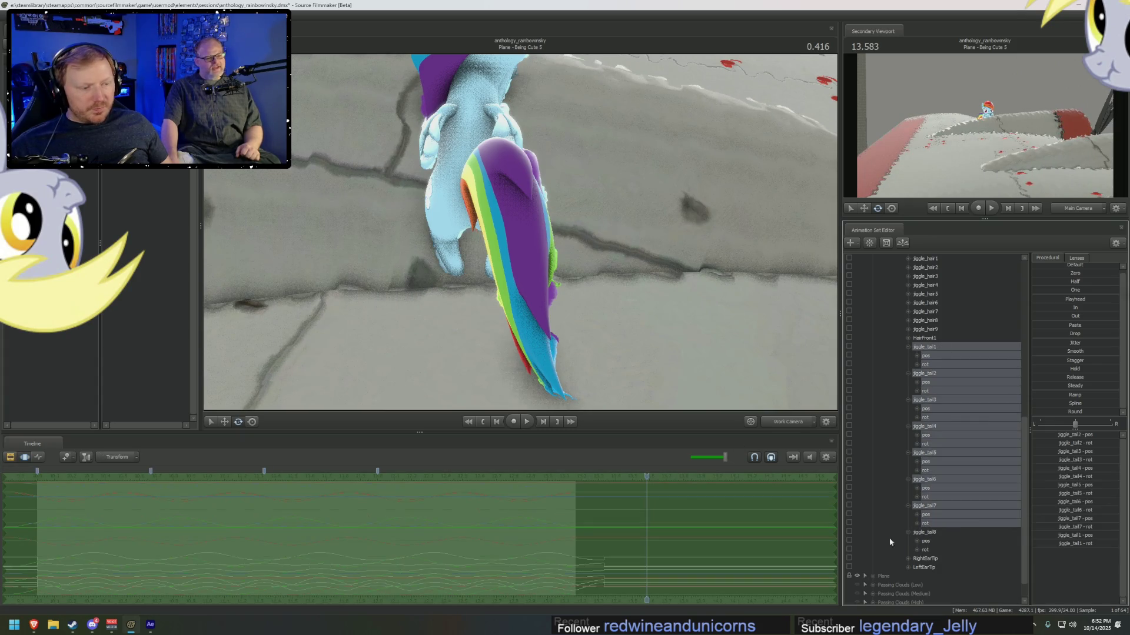
pyautogui.keyDown('shift'); pyautogui.click(960, 533); pyautogui.keyUp('shift')
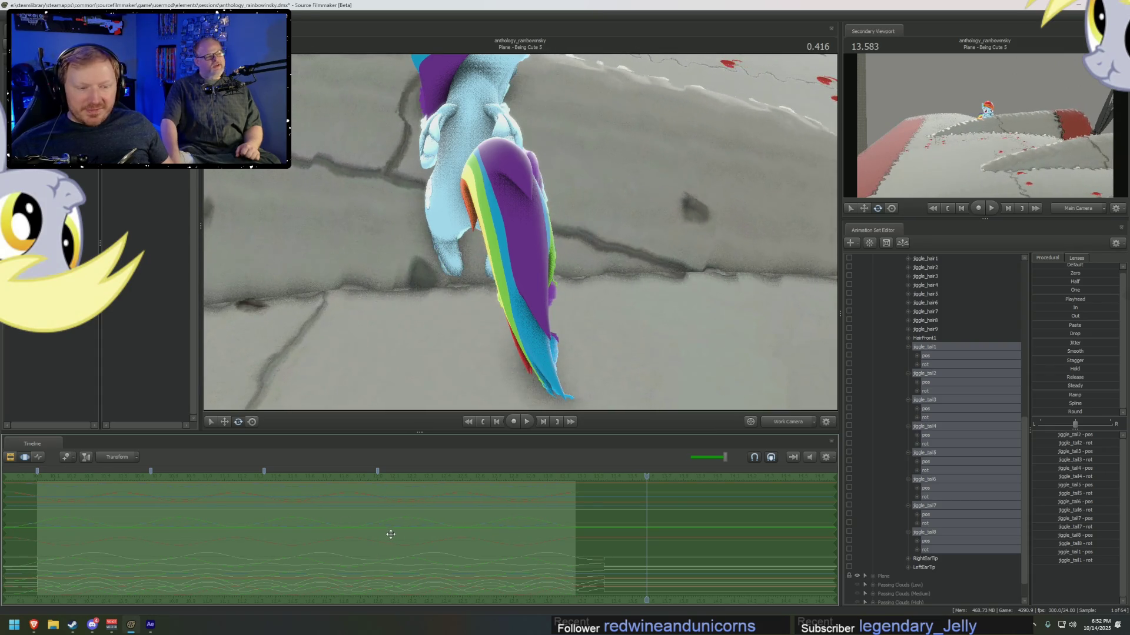
pyautogui.moveTo(357, 520)
pyautogui.mouseDown()
pyautogui.moveTo(479, 535)
pyautogui.moveTo(627, 532)
pyautogui.mouseUp()
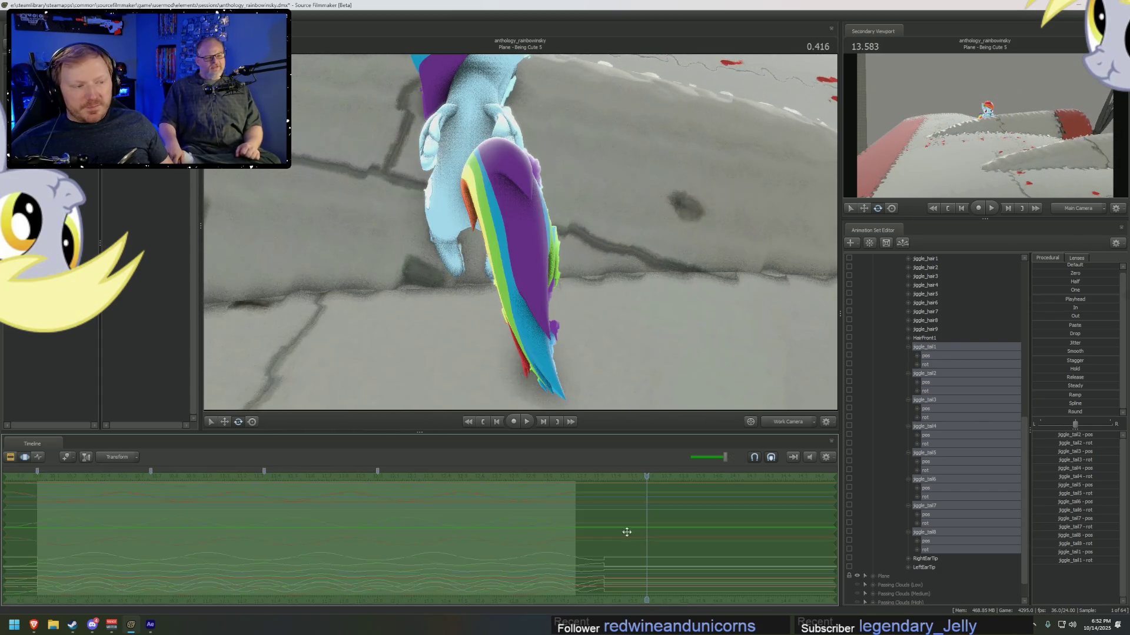
pyautogui.moveTo(401, 570)
pyautogui.mouseDown()
pyautogui.moveTo(379, 568)
pyautogui.moveTo(453, 568)
pyautogui.moveTo(406, 542)
pyautogui.mouseUp()
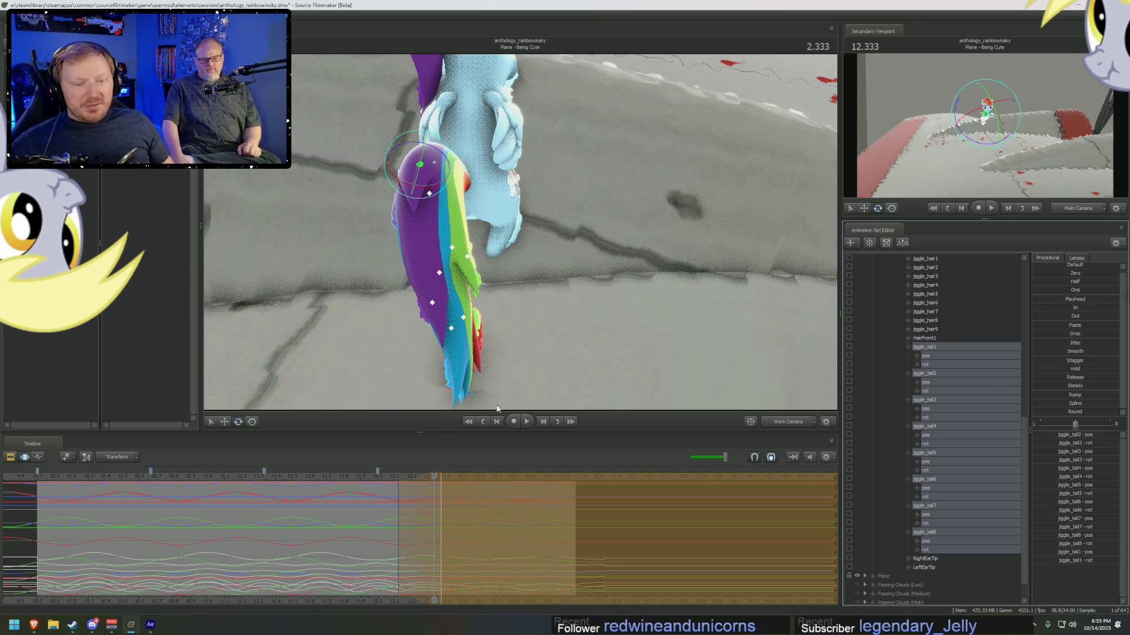
# - Play a short stretch of the tail jiggle, then switch to Steam's CrossCode page
pyautogui.press('space')
pyautogui.press('space')
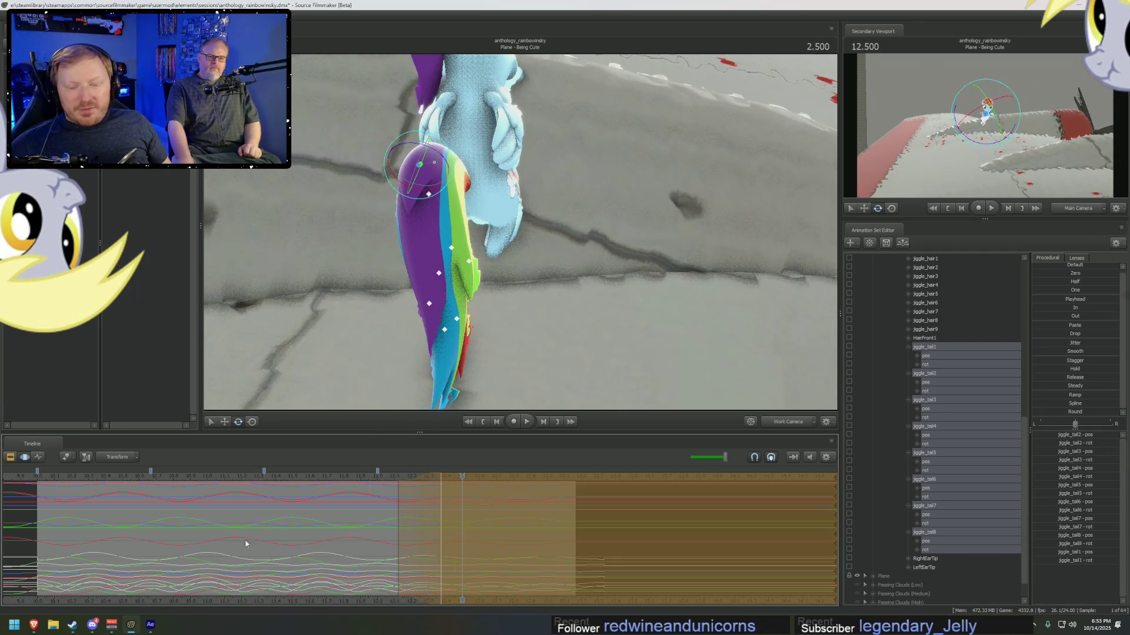
pyautogui.hotkey('alt', 'Tab')
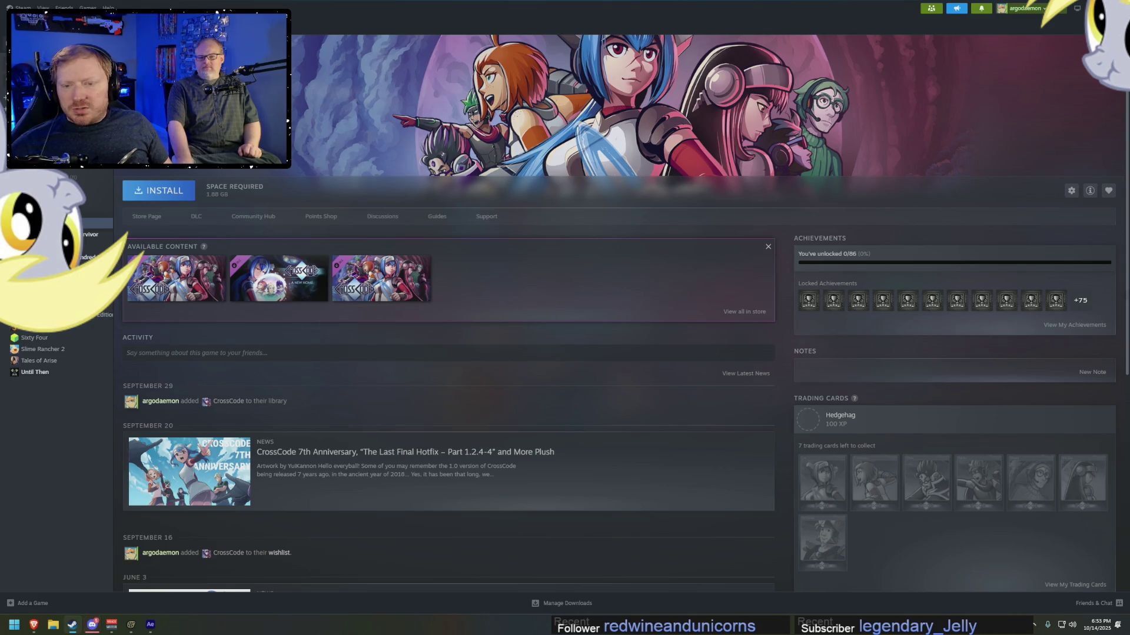
# - Show the Slime Rancher 2 page in the Steam library
pyautogui.click(50, 349)
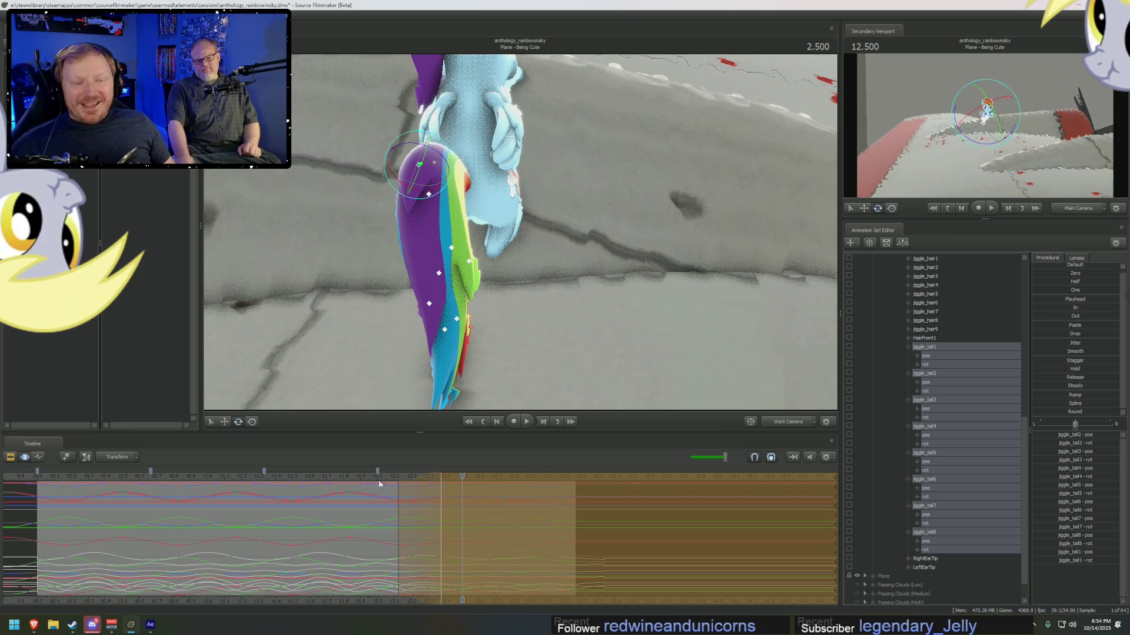
# - Scrub from the 12-second mark and play the shot through the main camera
pyautogui.click(379, 482)
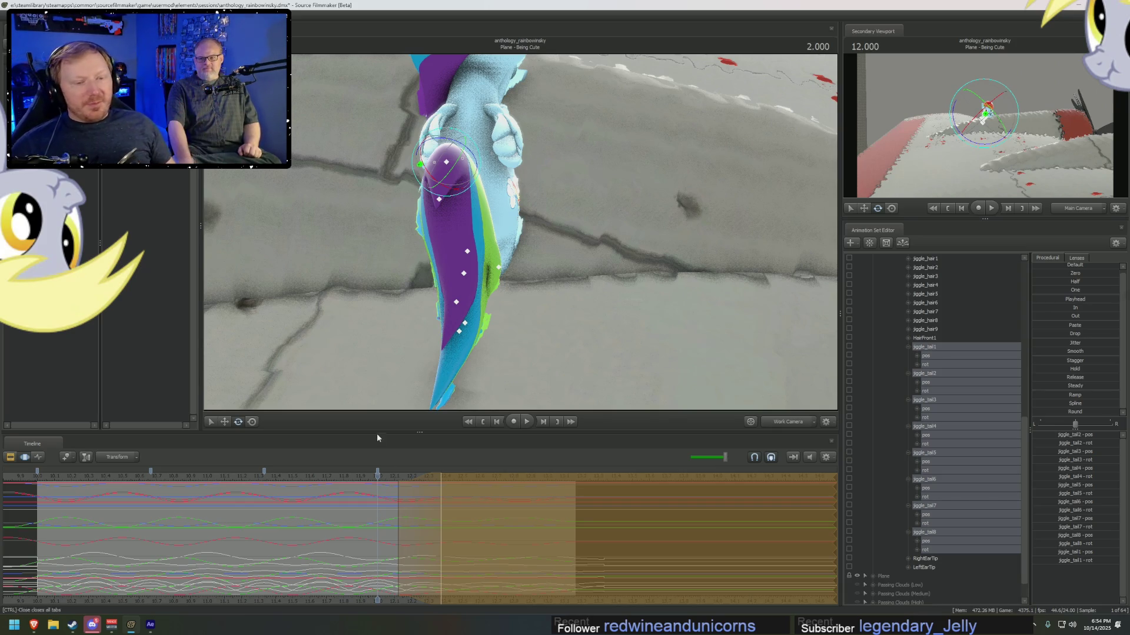
pyautogui.moveTo(380, 475)
pyautogui.mouseDown()
pyautogui.moveTo(470, 510)
pyautogui.moveTo(580, 524)
pyautogui.moveTo(413, 510)
pyautogui.moveTo(603, 511)
pyautogui.mouseUp()
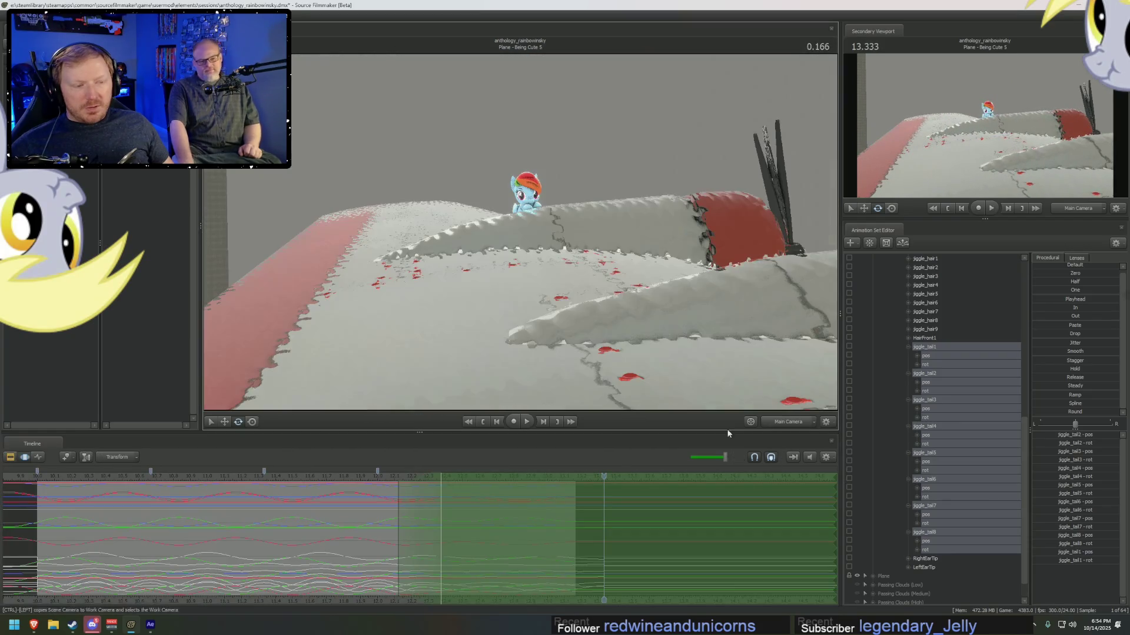
pyautogui.click(297, 481)
pyautogui.press('space')
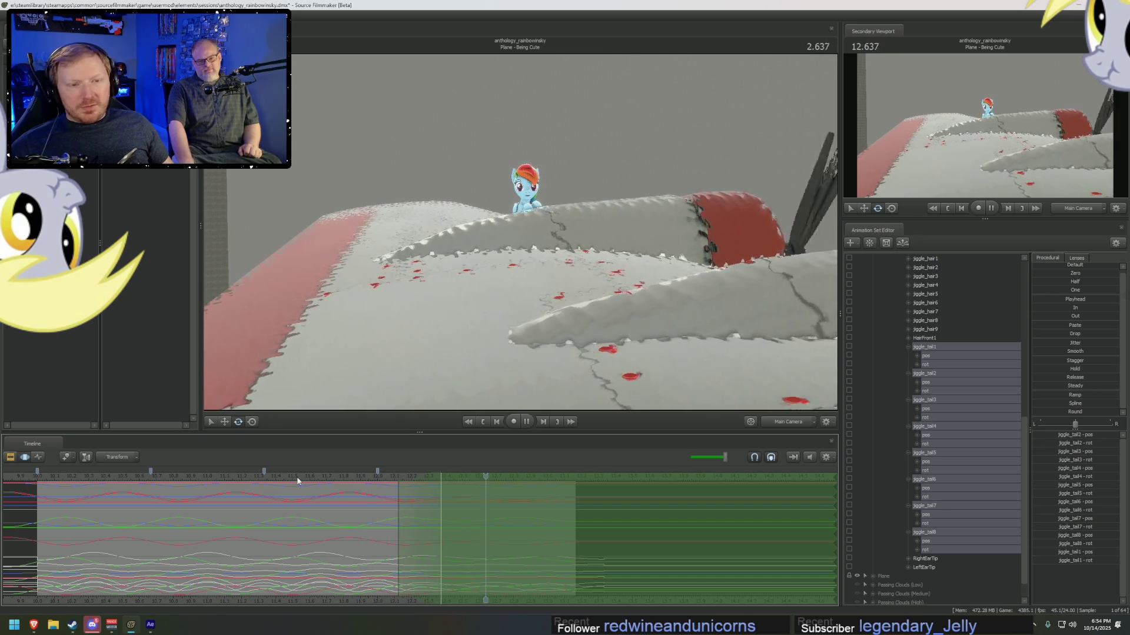
pyautogui.click(51, 476)
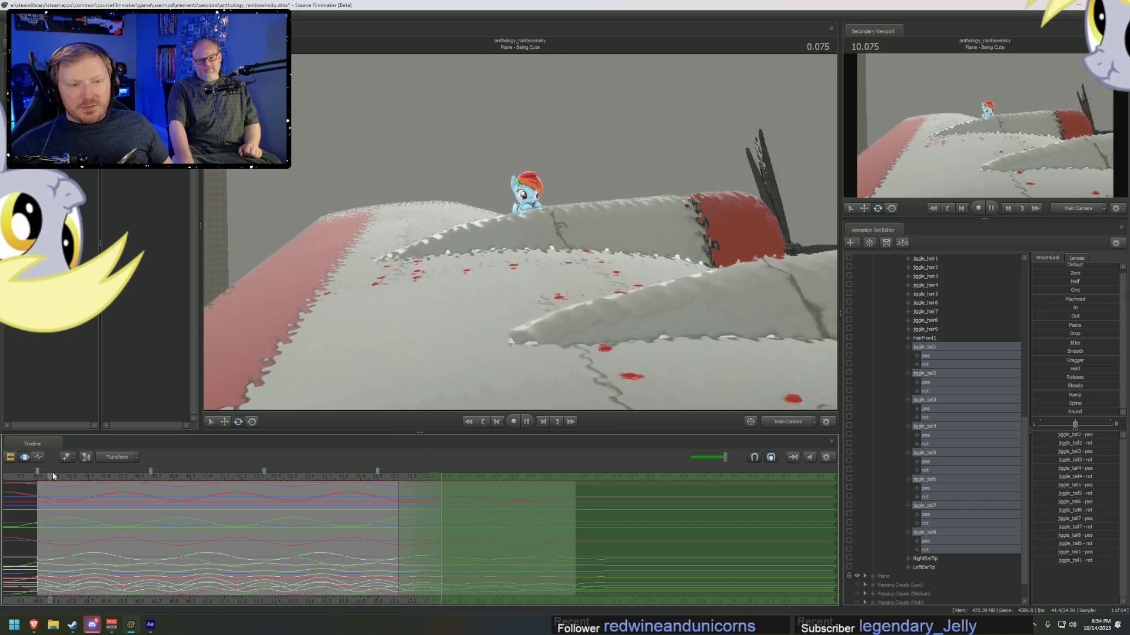
pyautogui.press('space')
# - In the work camera, select both ear controls and move to about 11.54 seconds
pyautogui.click(795, 421)
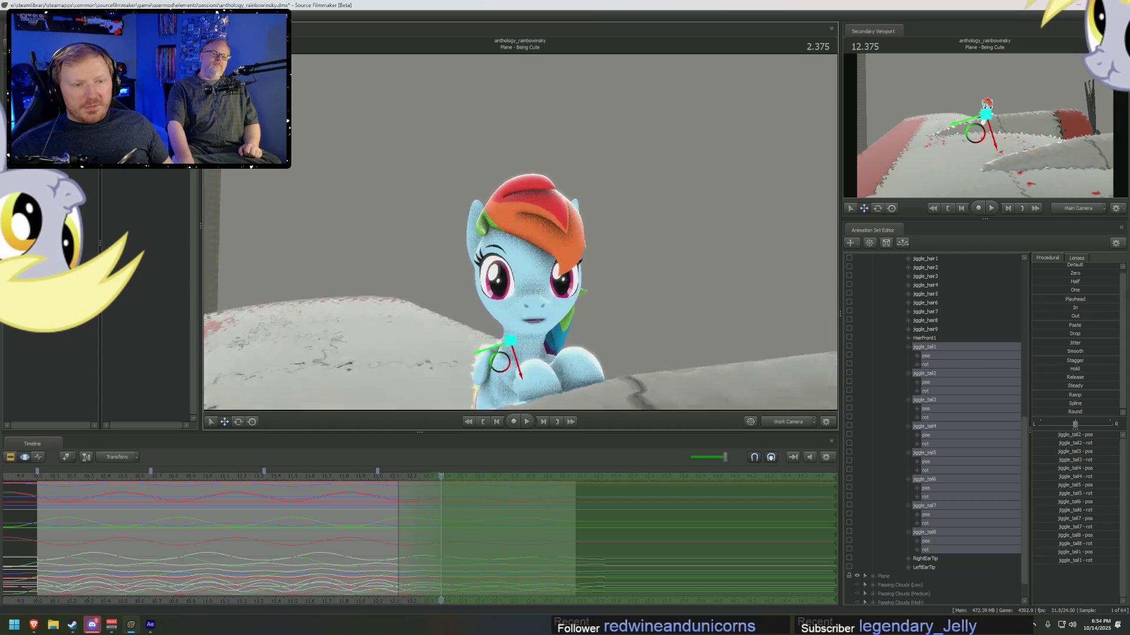
pyautogui.click(486, 245)
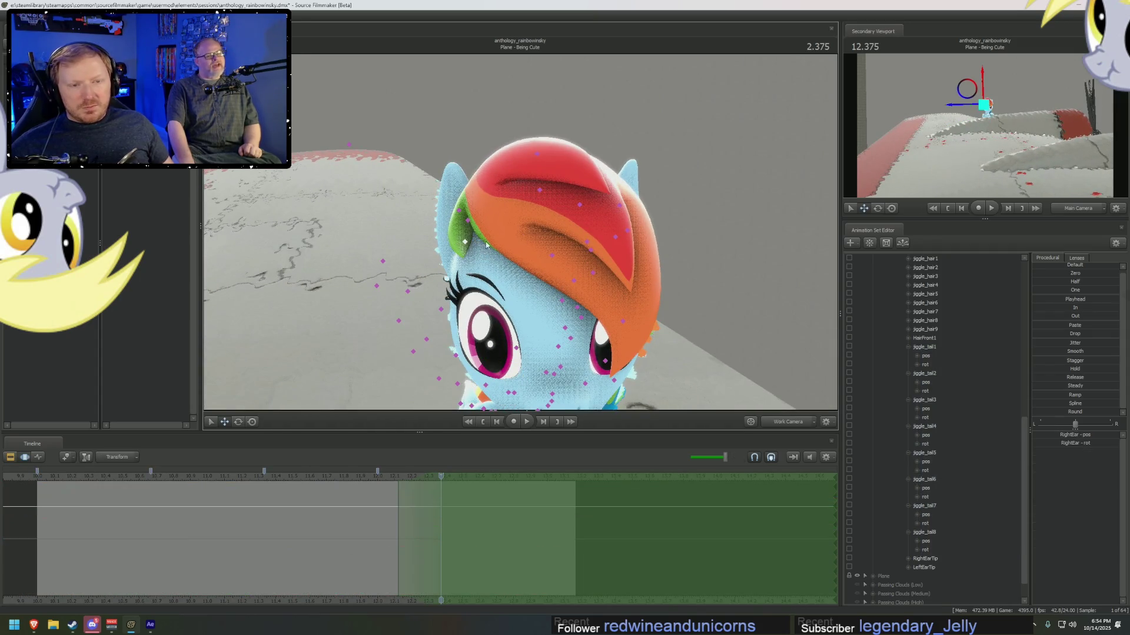
pyautogui.click(614, 241)
pyautogui.moveTo(248, 524)
pyautogui.mouseDown()
pyautogui.moveTo(313, 535)
pyautogui.moveTo(171, 522)
pyautogui.moveTo(406, 505)
pyautogui.mouseUp()
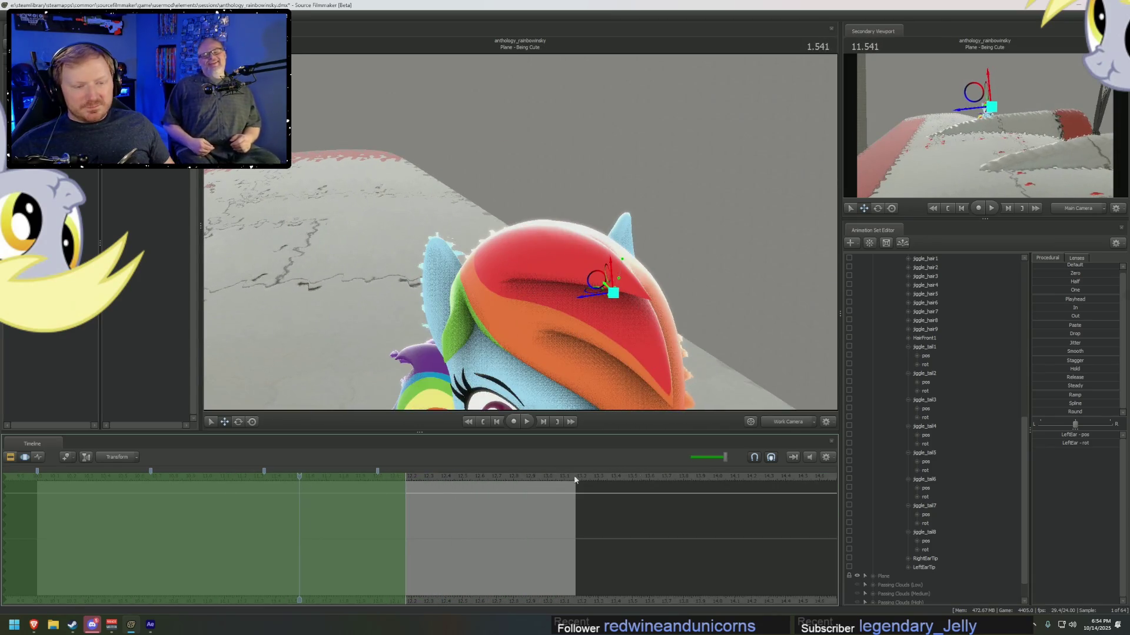
pyautogui.moveTo(461, 482); pyautogui.dragTo(300, 482)
# - Rotate the right ear and then the left ear outward
pyautogui.moveTo(523, 233)
pyautogui.mouseDown()
pyautogui.moveTo(549, 216)
pyautogui.moveTo(507, 247)
pyautogui.mouseUp()
pyautogui.click(522, 233)
pyautogui.press('e')
pyautogui.moveTo(489, 209)
pyautogui.mouseDown()
pyautogui.moveTo(539, 208)
pyautogui.moveTo(572, 282)
pyautogui.moveTo(517, 253)
pyautogui.moveTo(505, 213)
pyautogui.moveTo(547, 230)
pyautogui.moveTo(456, 373)
pyautogui.mouseUp()
pyautogui.click(582, 202)
# - Play the shot to review the outward ear pose
pyautogui.press('space')
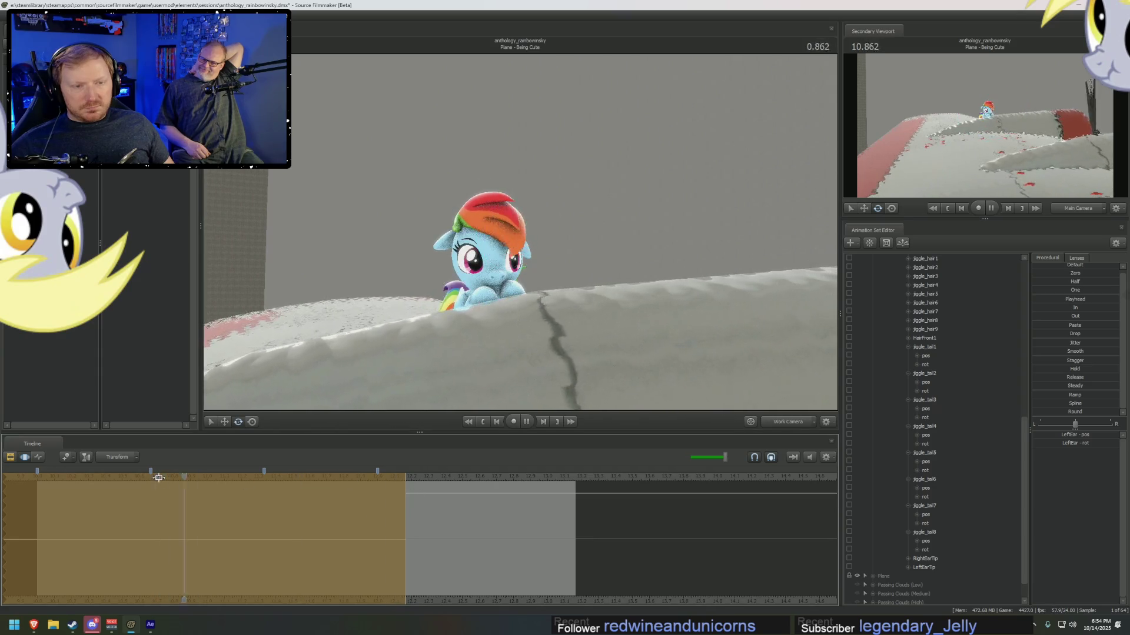
pyautogui.press('space')
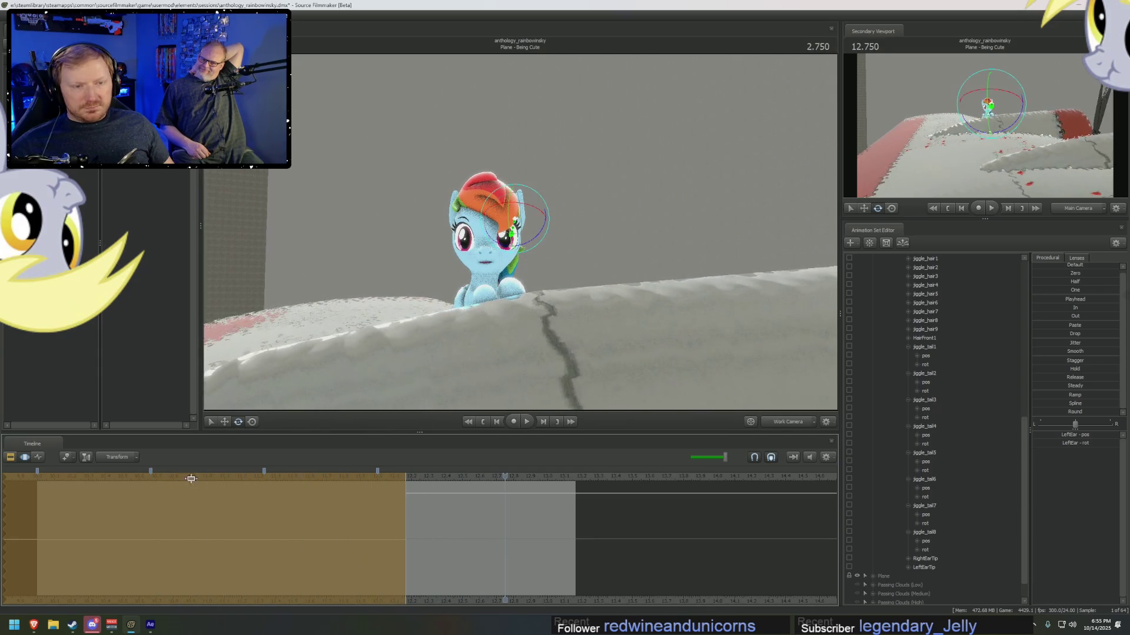
pyautogui.scroll(5, 928, 372)
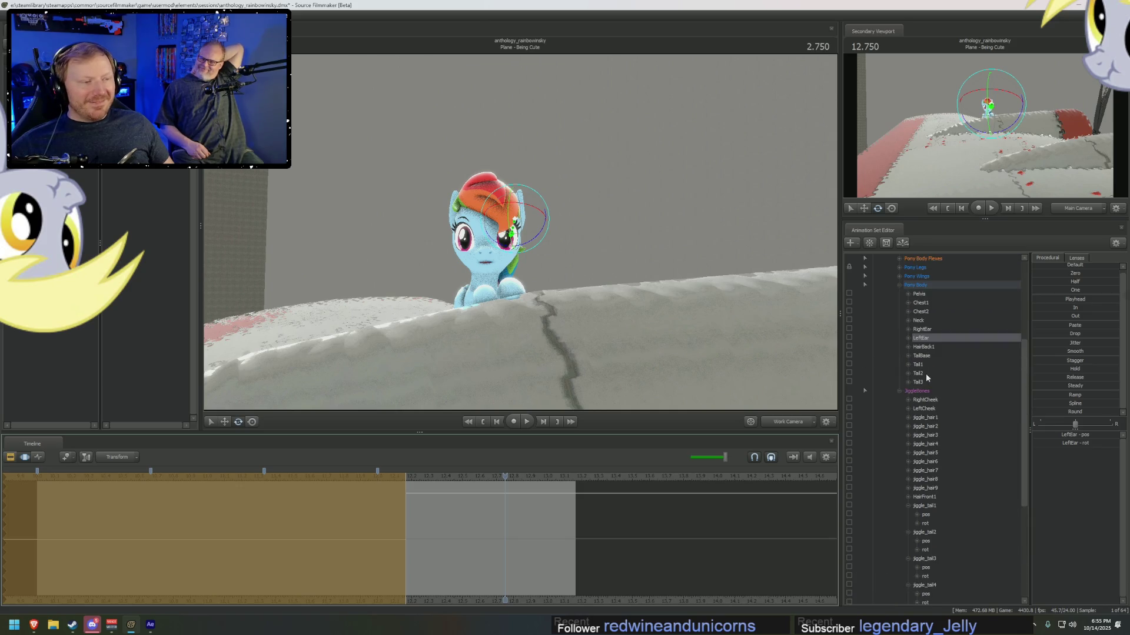
# - Select both ears and mark a short eased time range around 12 seconds for the twitch
pyautogui.keyDown('ctrl'); pyautogui.click(921, 329); pyautogui.keyUp('ctrl')
pyautogui.moveTo(397, 504); pyautogui.dragTo(410, 504)
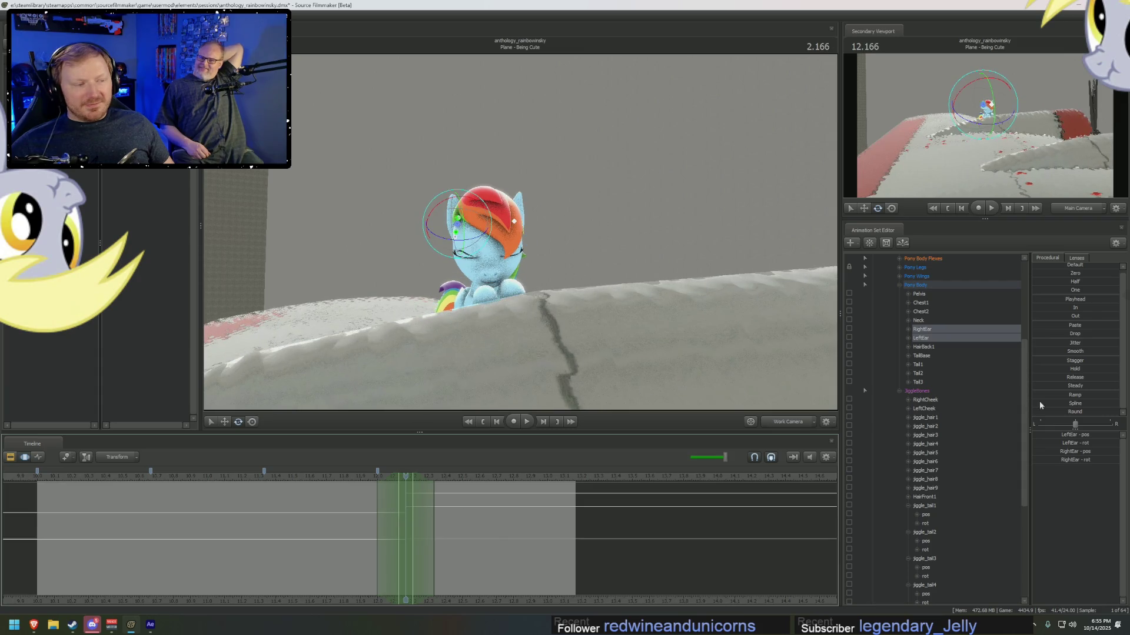
pyautogui.click(1056, 417)
pyautogui.moveTo(353, 489)
pyautogui.mouseDown()
pyautogui.moveTo(394, 497)
pyautogui.moveTo(353, 501)
pyautogui.moveTo(391, 503)
pyautogui.moveTo(346, 505)
pyautogui.moveTo(382, 502)
pyautogui.moveTo(369, 482)
pyautogui.mouseUp()
pyautogui.moveTo(490, 366); pyautogui.dragTo(516, 235)
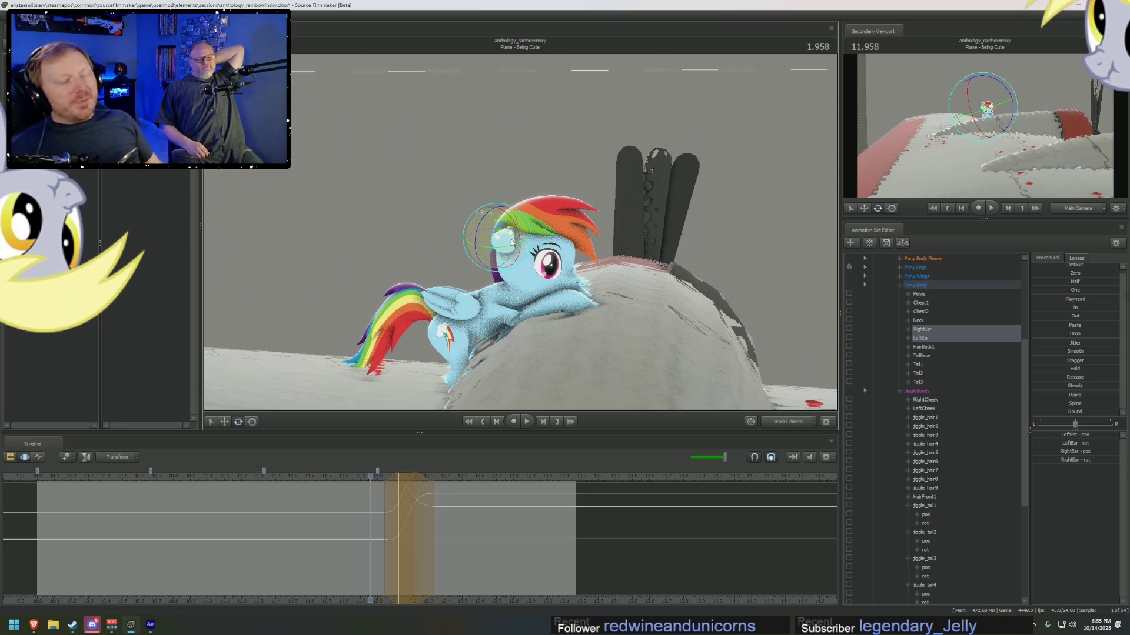
# - With only RightEar selected, go to about 11.58 seconds and rotate it into its twitch pose
pyautogui.click(510, 240)
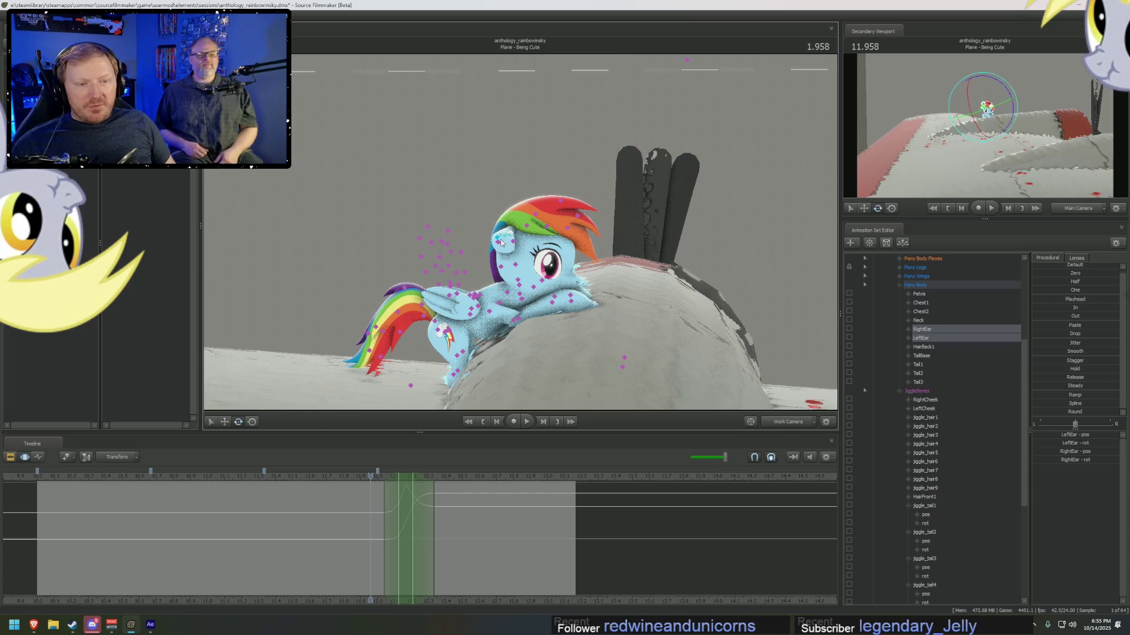
pyautogui.scroll(5, 504, 230)
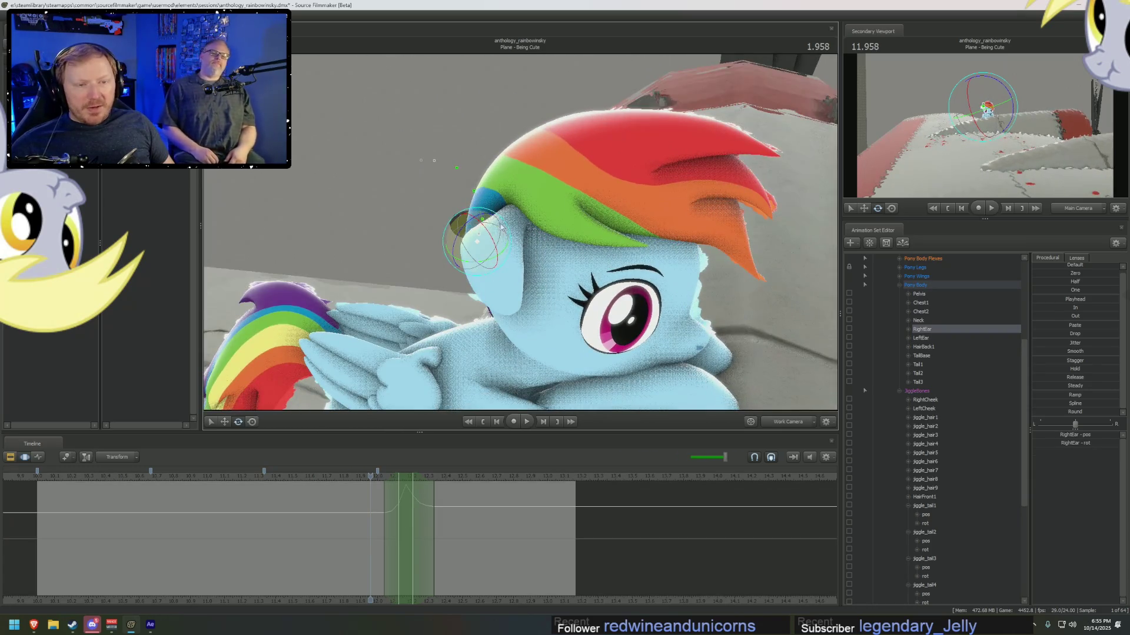
pyautogui.press('Right')
pyautogui.press('Right')
pyautogui.press('Right')
pyautogui.press('Left')
pyautogui.press('Left')
pyautogui.press('Left')
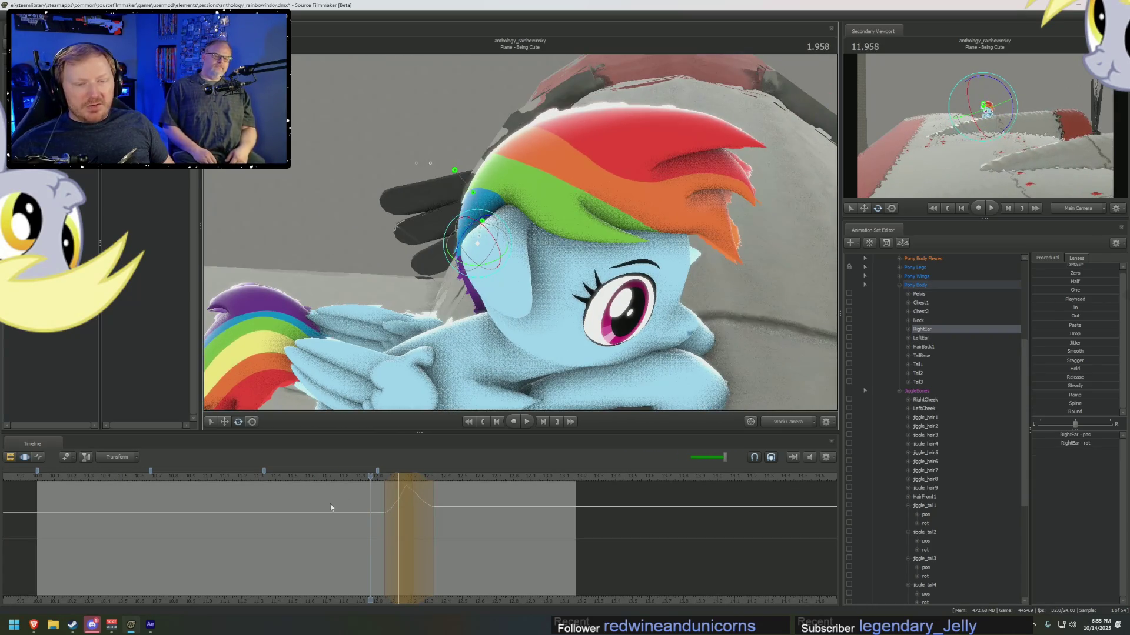
pyautogui.press('Right')
pyautogui.press('Right')
pyautogui.press('Right')
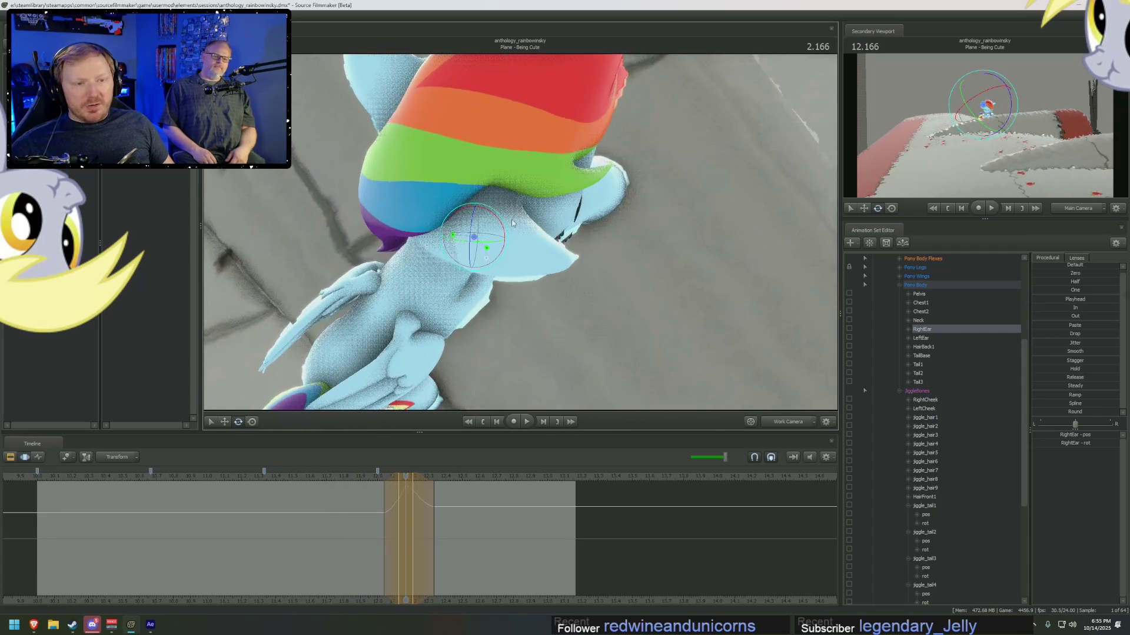
pyautogui.click(390, 480)
pyautogui.moveTo(405, 478); pyautogui.dragTo(306, 478)
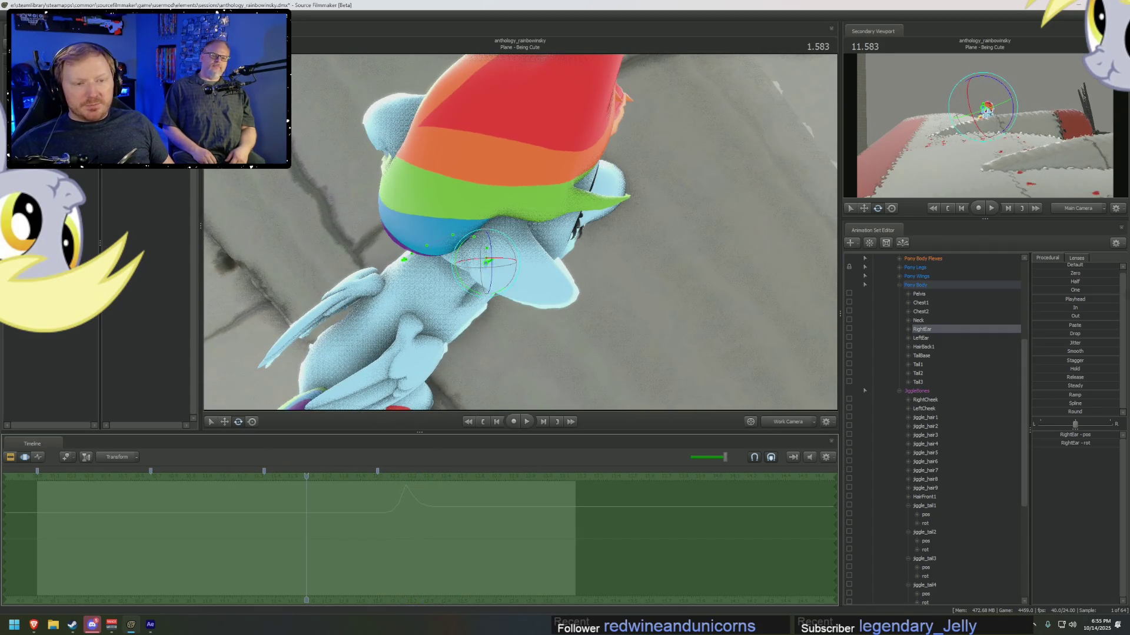
pyautogui.moveTo(501, 252)
pyautogui.mouseDown()
pyautogui.moveTo(522, 219)
pyautogui.moveTo(505, 225)
pyautogui.moveTo(529, 212)
pyautogui.mouseUp()
pyautogui.moveTo(520, 253); pyautogui.dragTo(520, 232, button='right')
pyautogui.moveTo(526, 263)
pyautogui.mouseDown()
pyautogui.moveTo(559, 259)
pyautogui.moveTo(511, 221)
pyautogui.moveTo(506, 194)
pyautogui.moveTo(509, 212)
pyautogui.mouseUp()
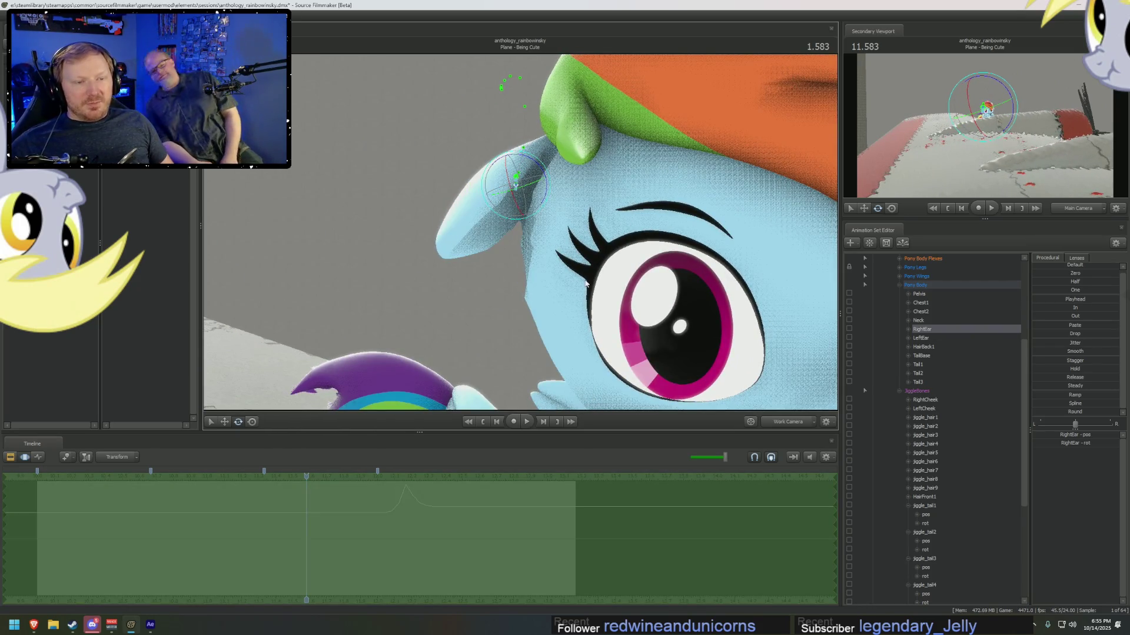
# - Review the ear flick through the main camera from about 11.1 seconds, then return to the Motion Editor
pyautogui.press('F2')
pyautogui.moveTo(442, 475)
pyautogui.mouseDown()
pyautogui.moveTo(207, 475)
pyautogui.moveTo(228, 476)
pyautogui.mouseUp()
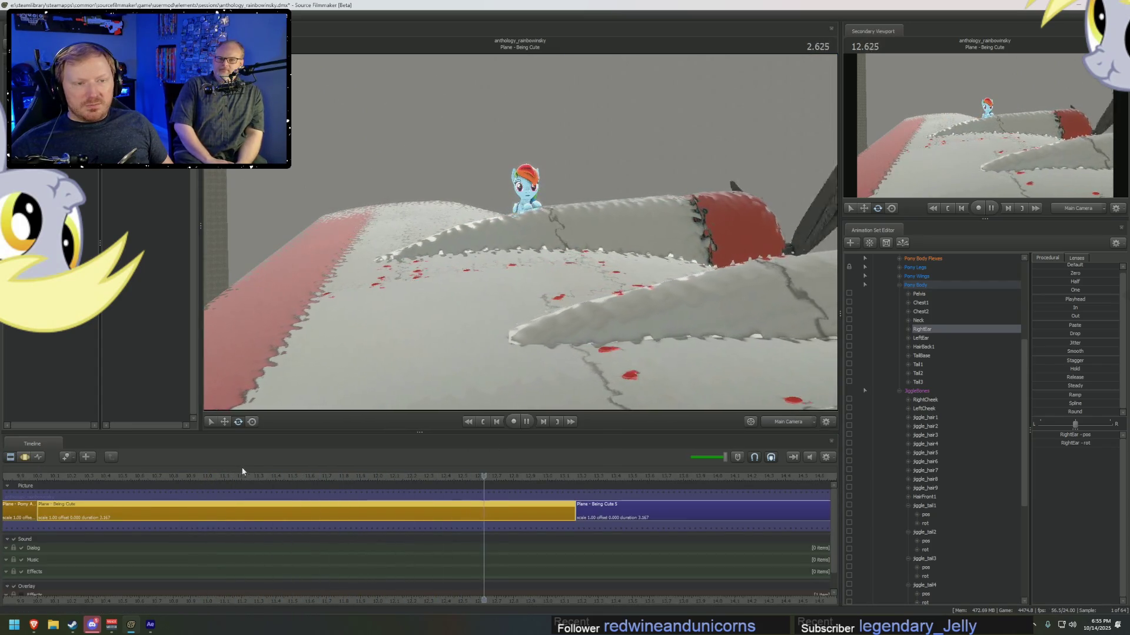
pyautogui.press('space')
pyautogui.press('F3')
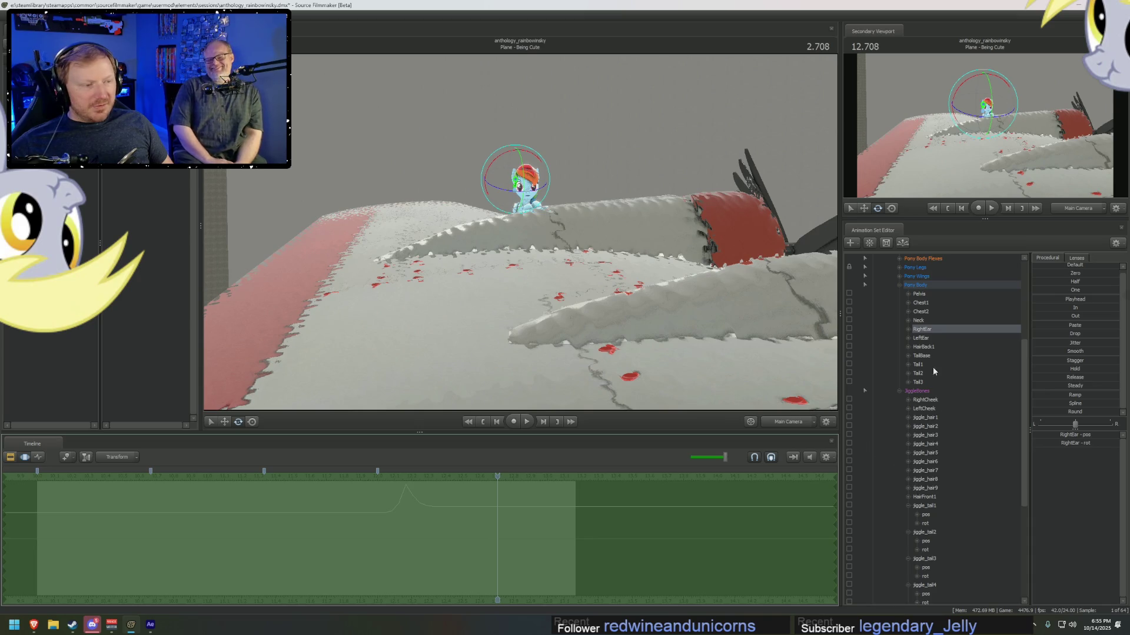
# - Show both ears' curves, mark a time range around the twitch, and play it back to about 12.2 seconds
pyautogui.click(929, 336)
pyautogui.click(929, 331)
pyautogui.keyDown('ctrl'); pyautogui.click(921, 338); pyautogui.keyUp('ctrl')
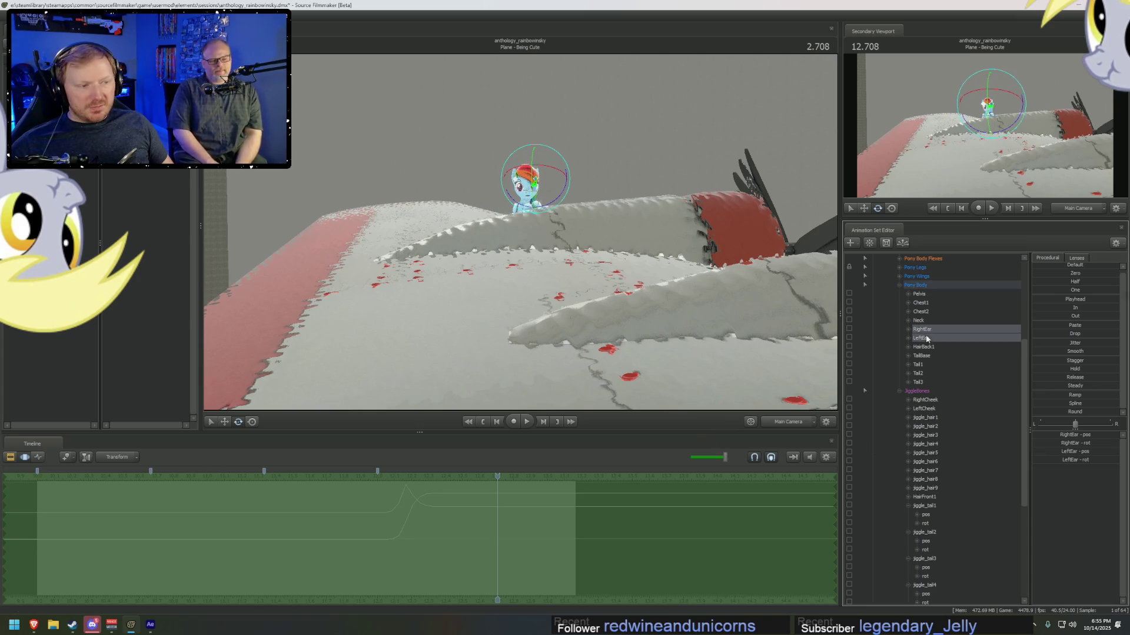
pyautogui.scroll(2, 411, 532)
pyautogui.click(297, 526)
pyautogui.press('F4')
pyautogui.moveTo(288, 528); pyautogui.dragTo(371, 524)
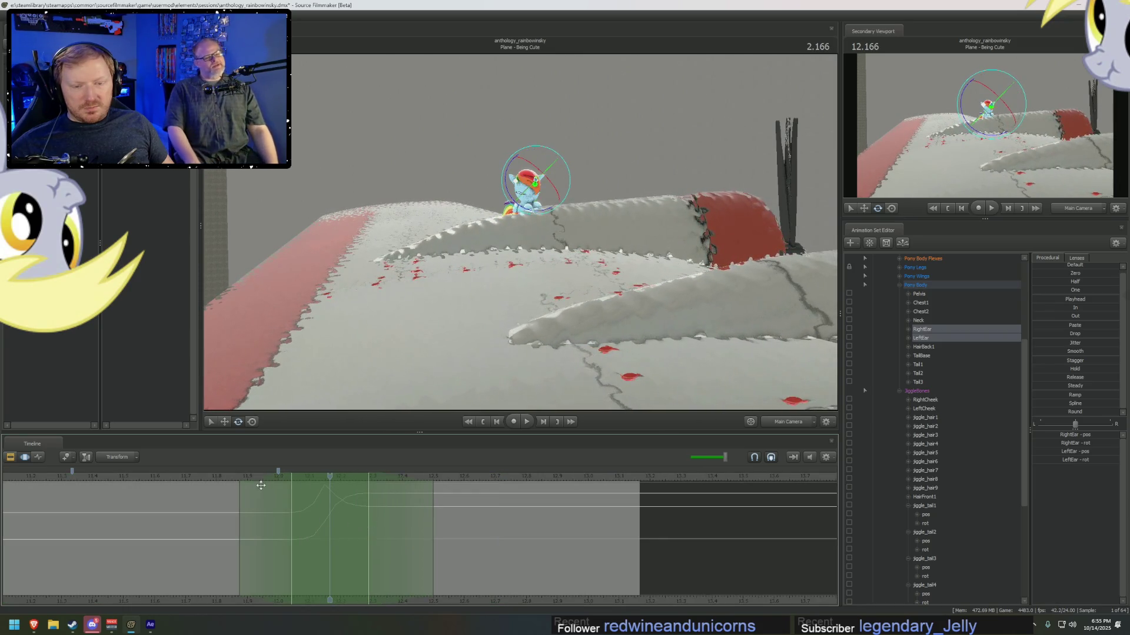
pyautogui.moveTo(325, 489); pyautogui.dragTo(337, 489)
pyautogui.click(228, 480)
pyautogui.press('space')
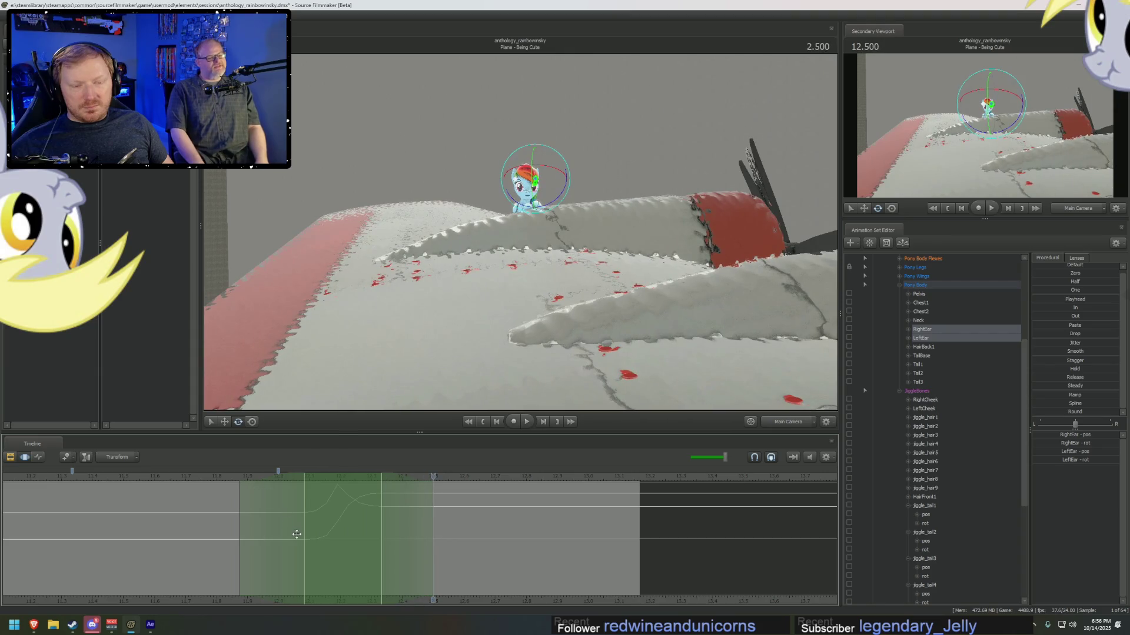
pyautogui.click(342, 525)
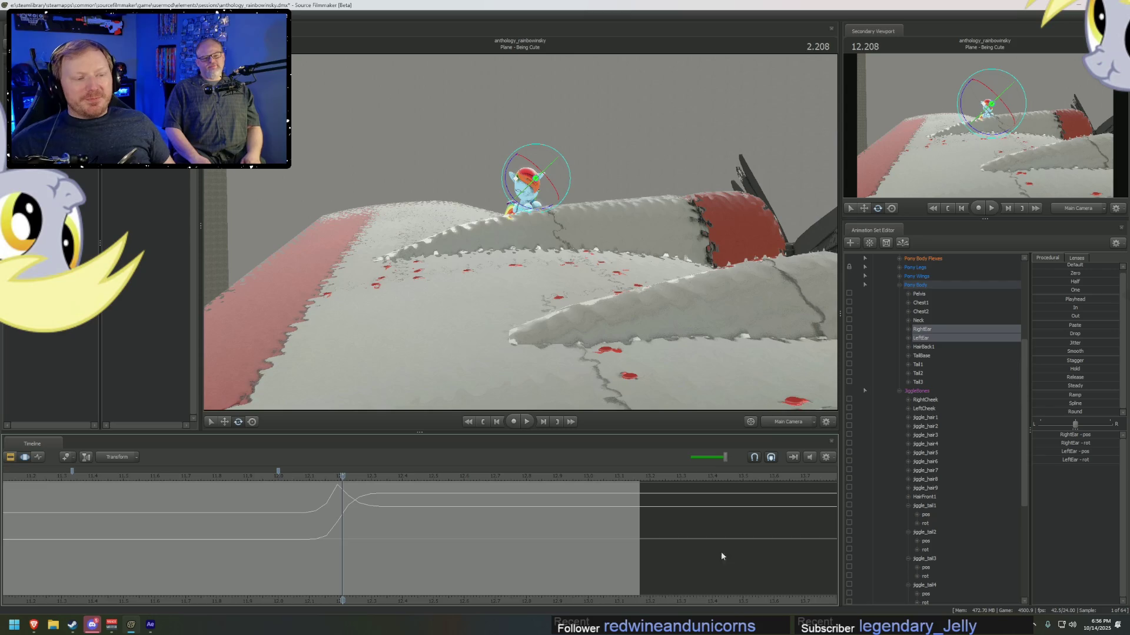
# - Return to the main camera and play the shot to review the ear twitch
pyautogui.click(774, 423)
pyautogui.press('F2')
pyautogui.press('F4')
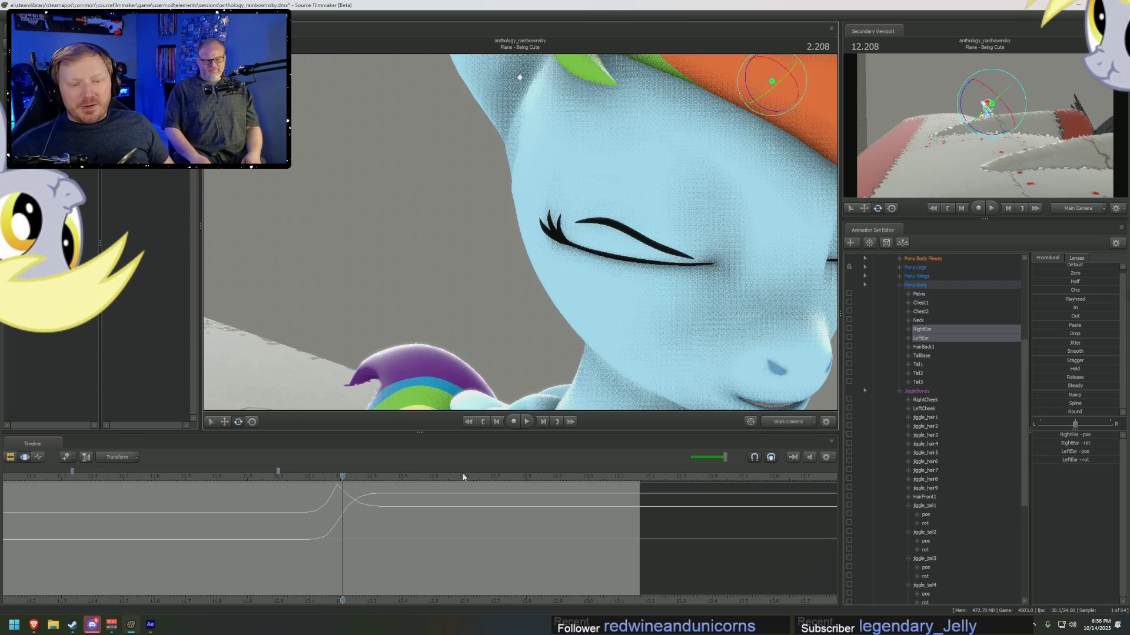
pyautogui.scroll(-3, 299, 525)
pyautogui.click(242, 478)
pyautogui.press('space')
pyautogui.press('space')
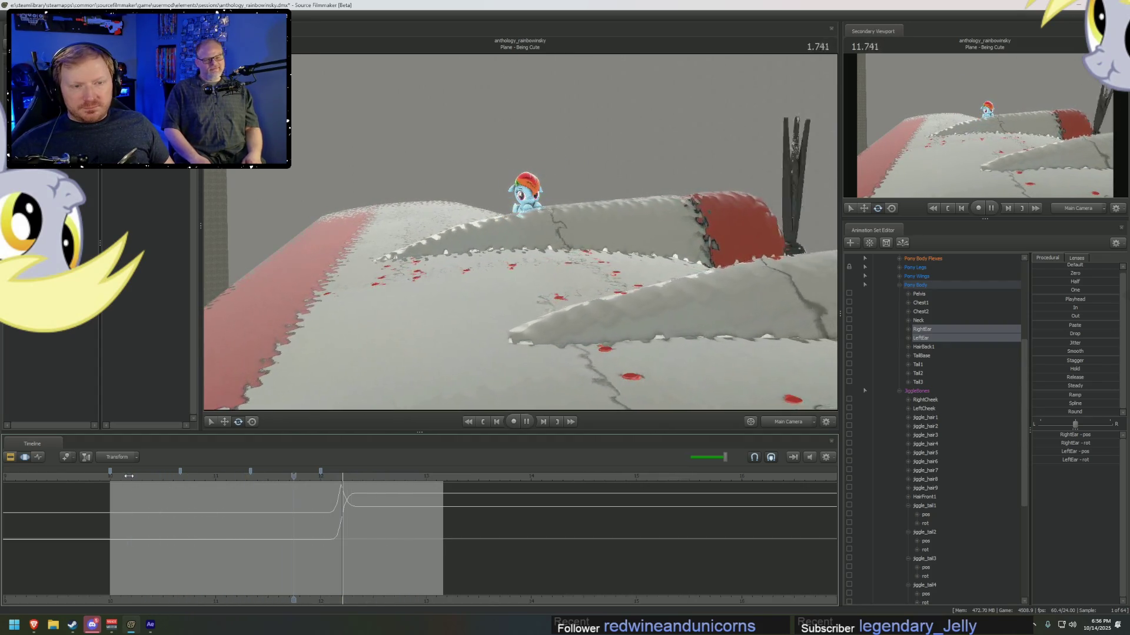
pyautogui.press('space')
pyautogui.scroll(-5, 908, 435)
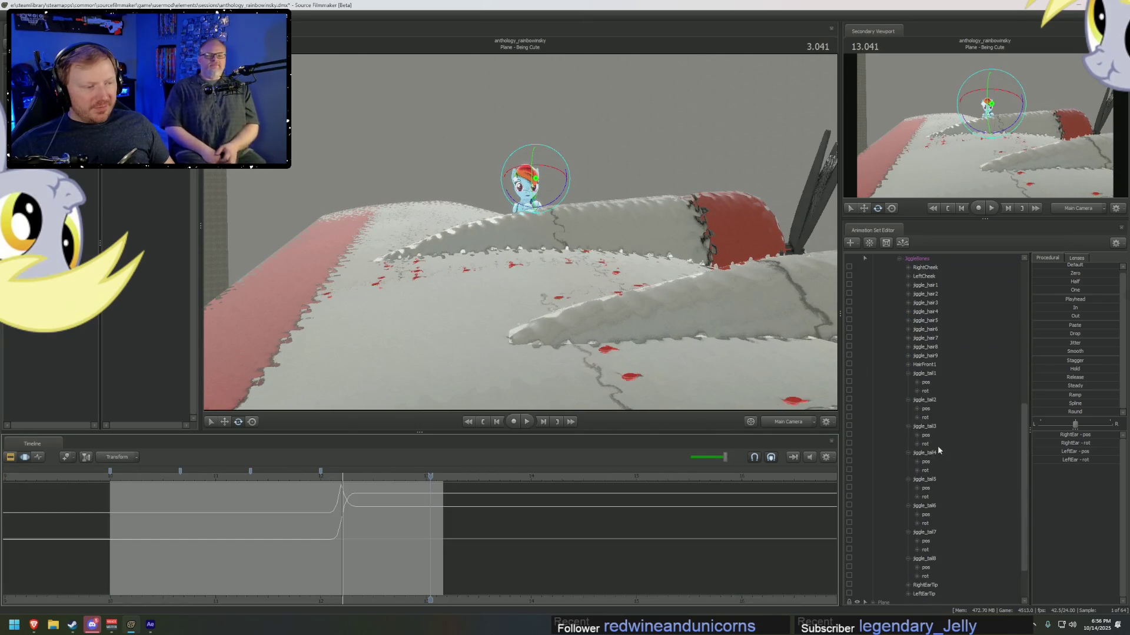
# - Select jiggle_hair1 through jiggle_hair7 and scrub to about 11.26 seconds
pyautogui.scroll(1, 925, 370)
pyautogui.click(925, 311)
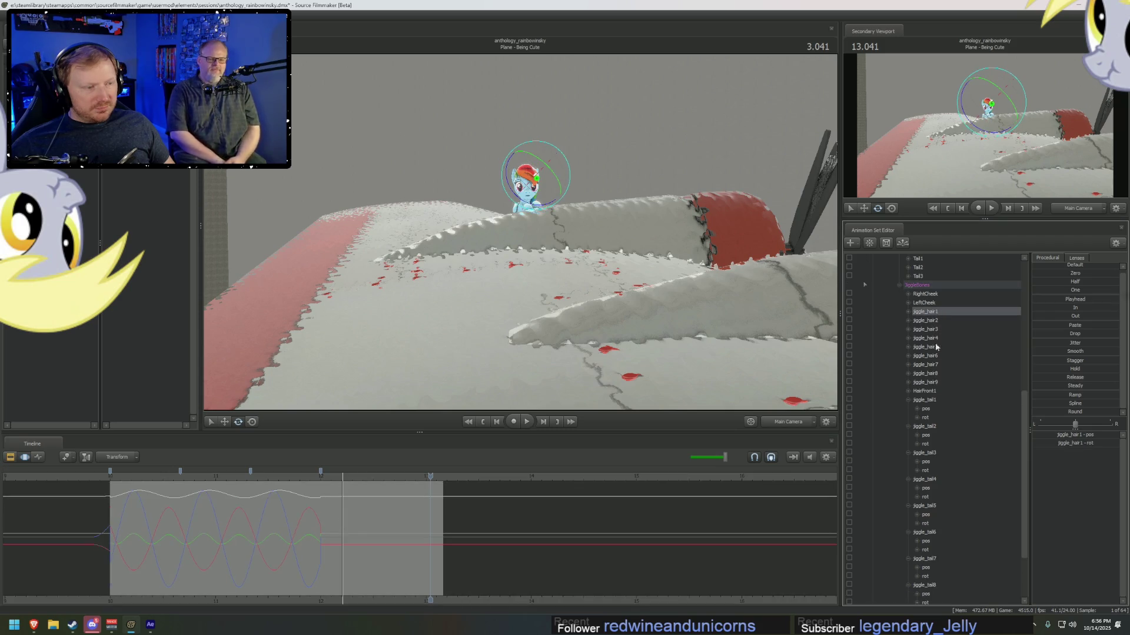
pyautogui.keyDown('shift'); pyautogui.click(936, 365); pyautogui.keyUp('shift')
pyautogui.scroll(2, 318, 544)
pyautogui.moveTo(310, 550)
pyautogui.mouseDown()
pyautogui.moveTo(159, 527)
pyautogui.moveTo(28, 549)
pyautogui.moveTo(416, 534)
pyautogui.mouseUp()
pyautogui.scroll(-5, 133, 502)
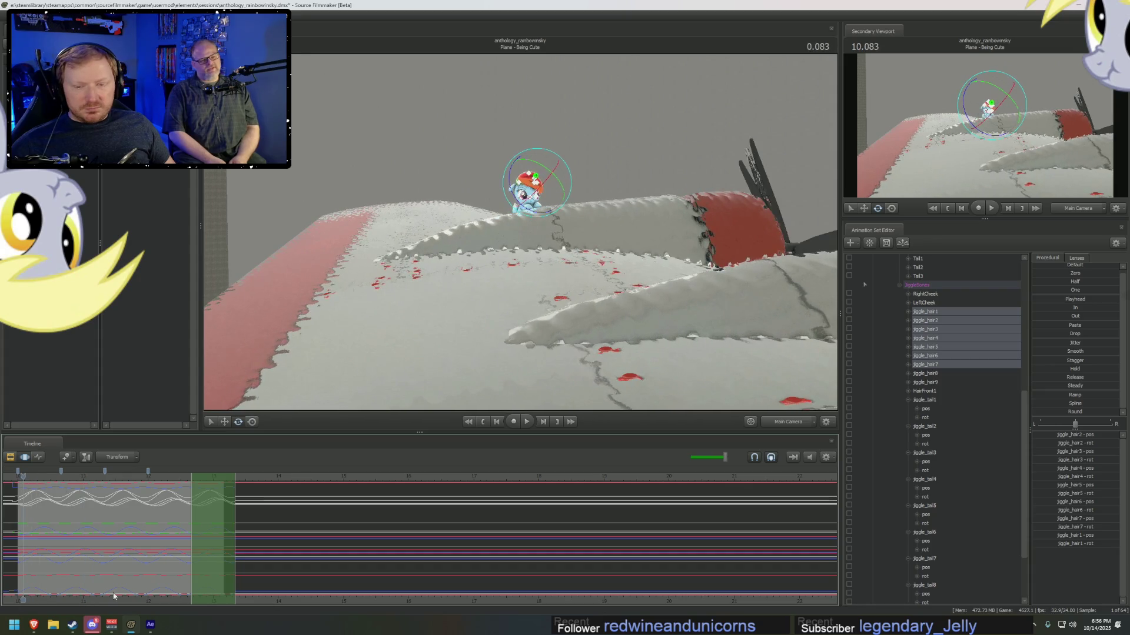
# - Play the shot from the start twice to watch the mane jiggle
pyautogui.press('Home')
pyautogui.press('space')
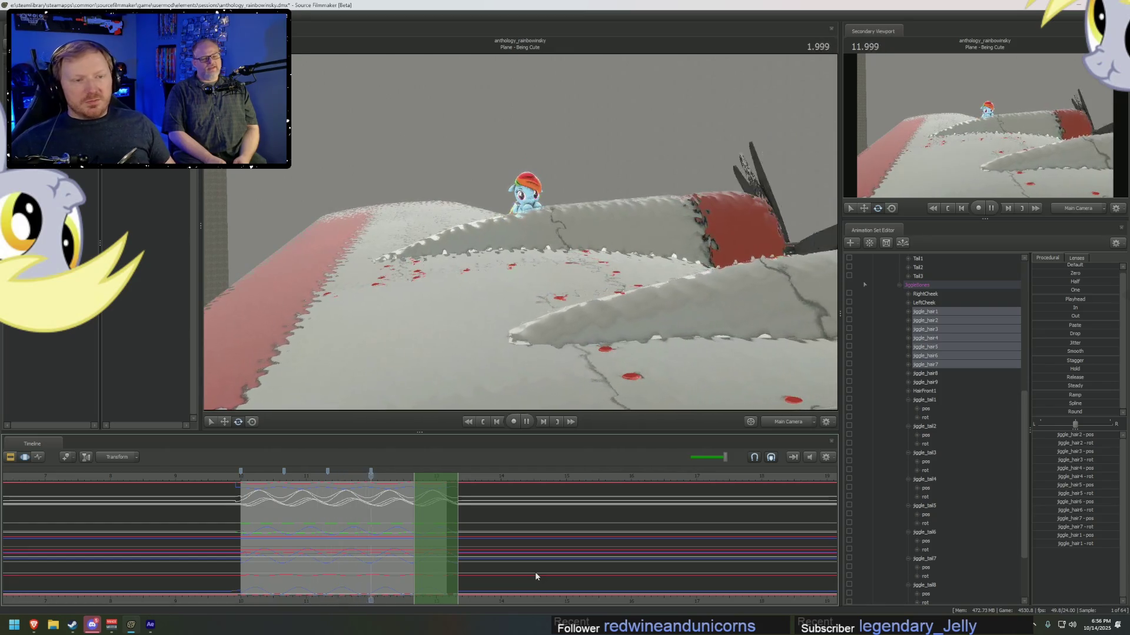
pyautogui.press('space')
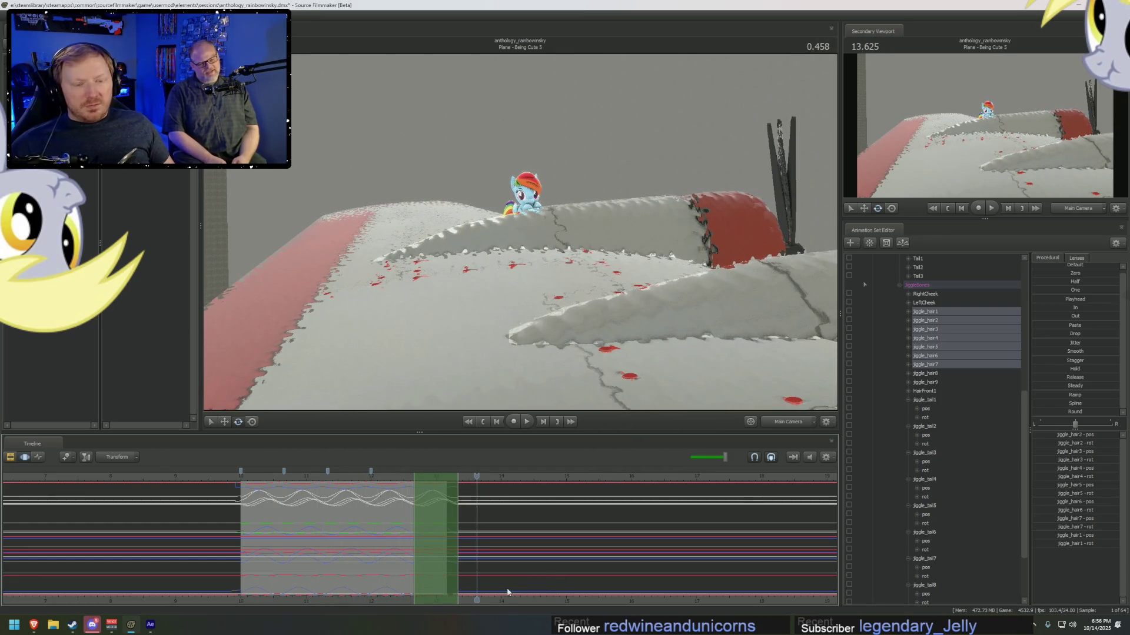
pyautogui.press('space')
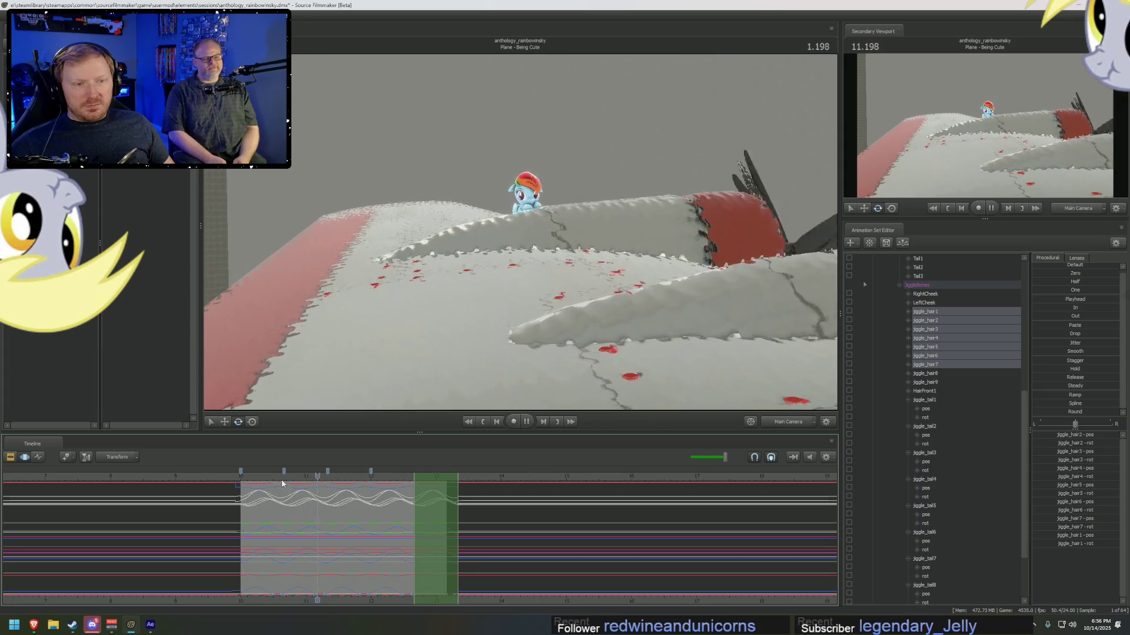
pyautogui.press('space')
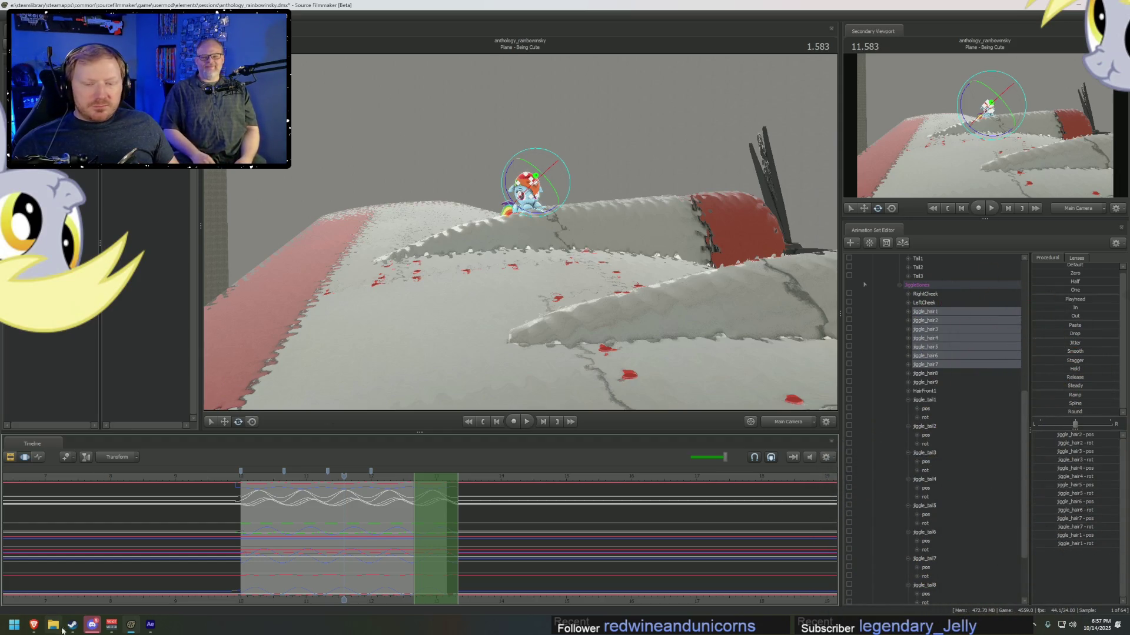
# - Search Brave for 'what is a kaiju' and highlight 'monsters' in the result snippet
pyautogui.moveTo(34, 625)
pyautogui.click(53, 579)
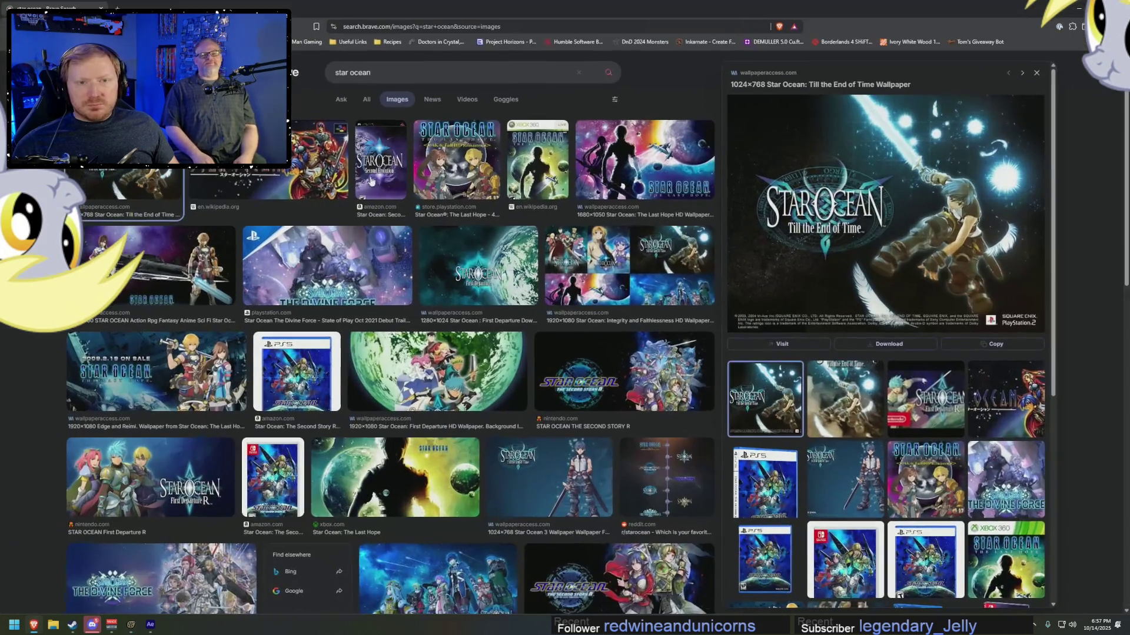
pyautogui.click(410, 26)
pyautogui.write('waht is a kaiju')
pyautogui.press('Return')
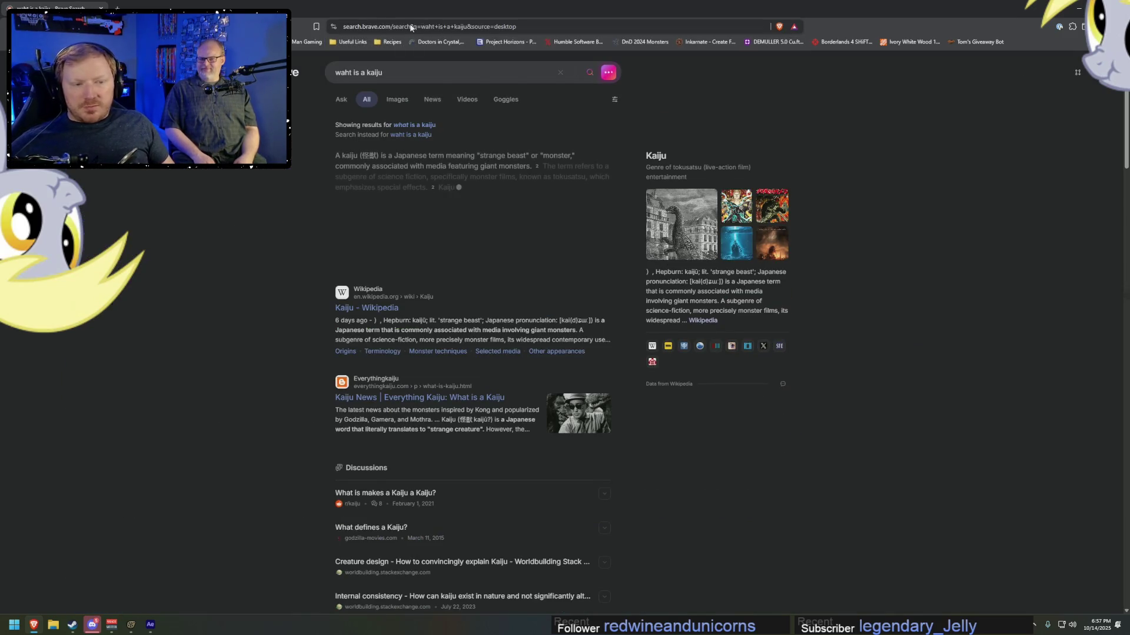
pyautogui.doubleClick(557, 331)
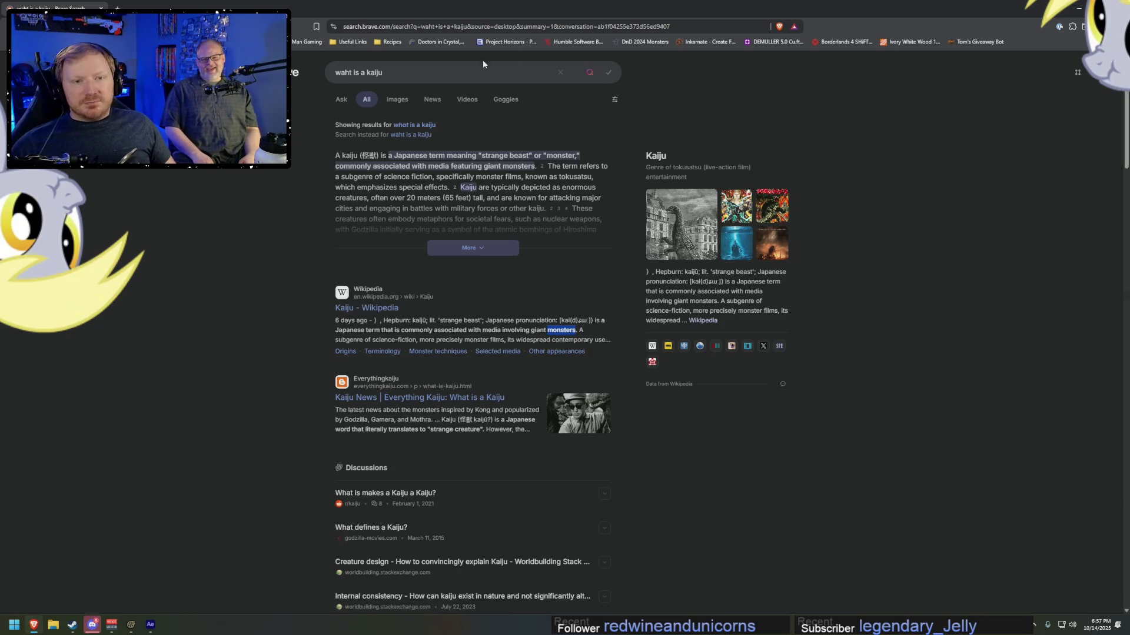
# - Search 'is ultraman a kaiju', read that he isn't, and return to Source Filmmaker
pyautogui.click(450, 73)
pyautogui.write('is ')
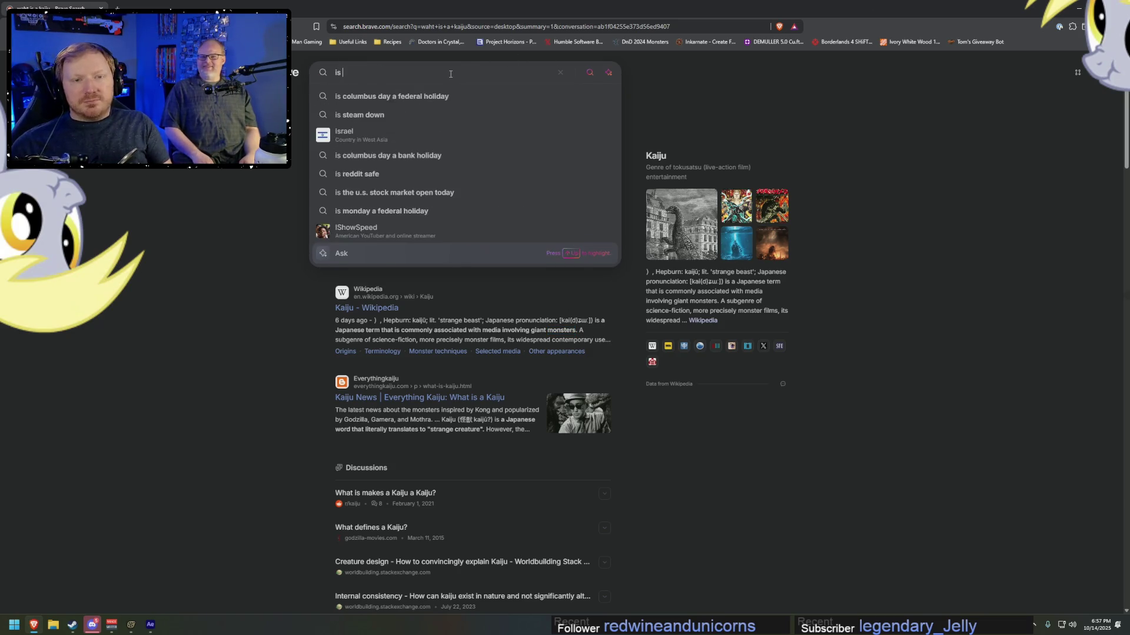
pyautogui.write('ultraman a ')
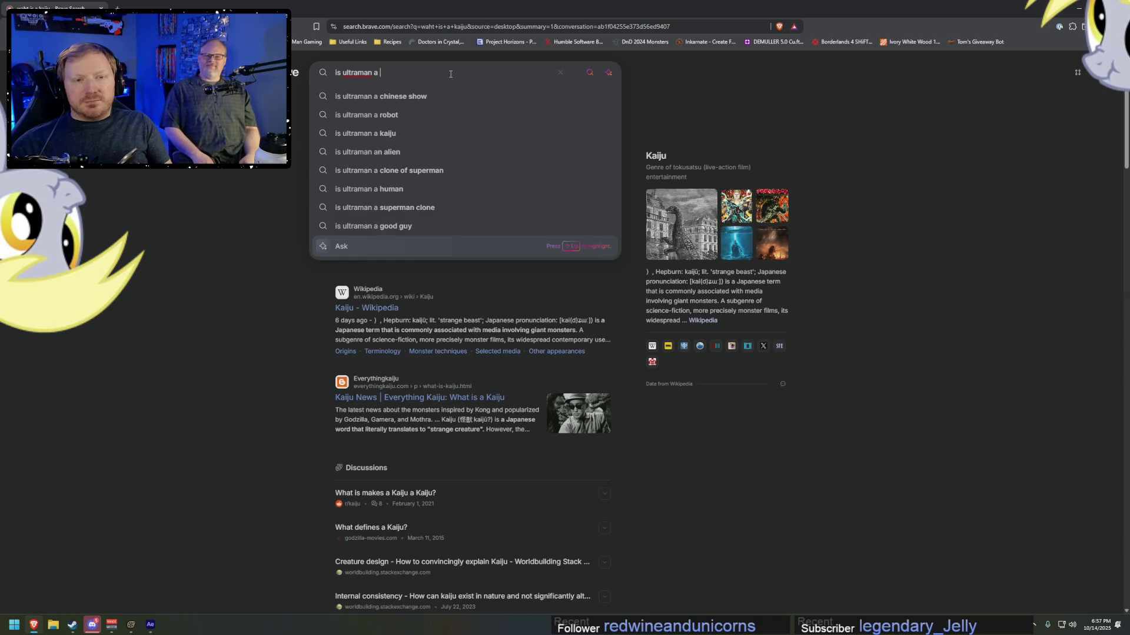
pyautogui.write('kaiu')
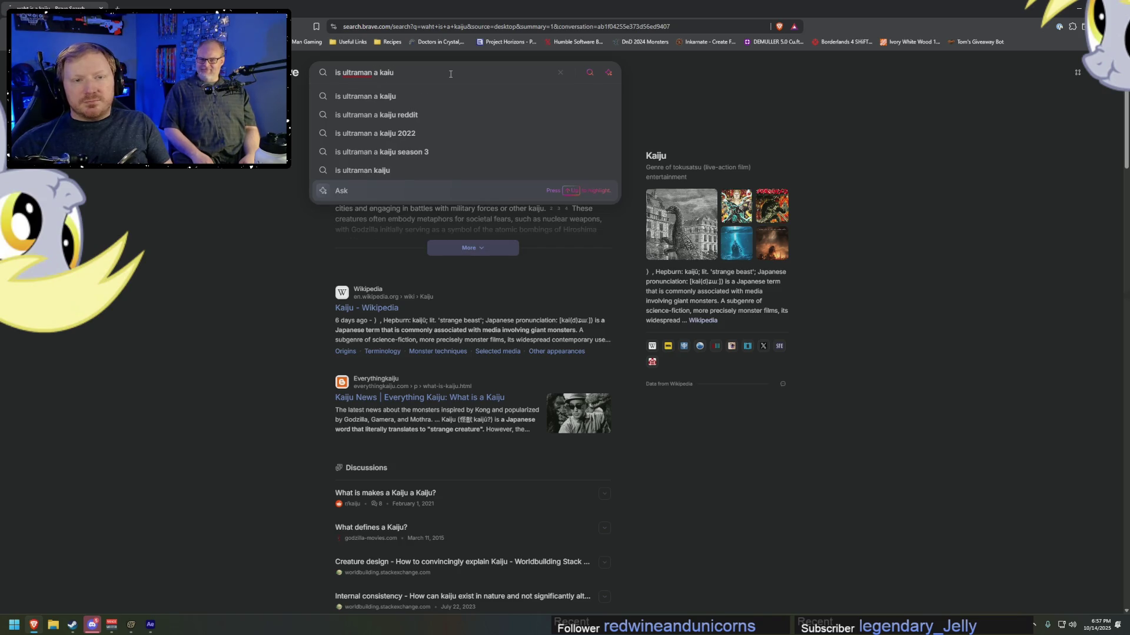
pyautogui.press('Return')
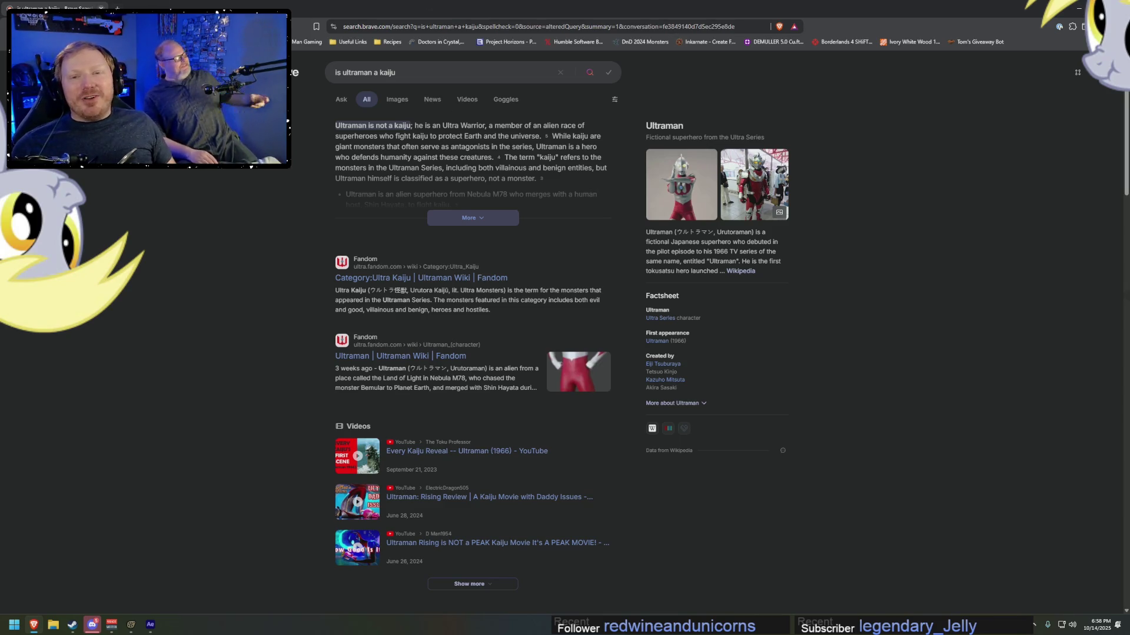
pyautogui.hotkey('alt', 'Tab')
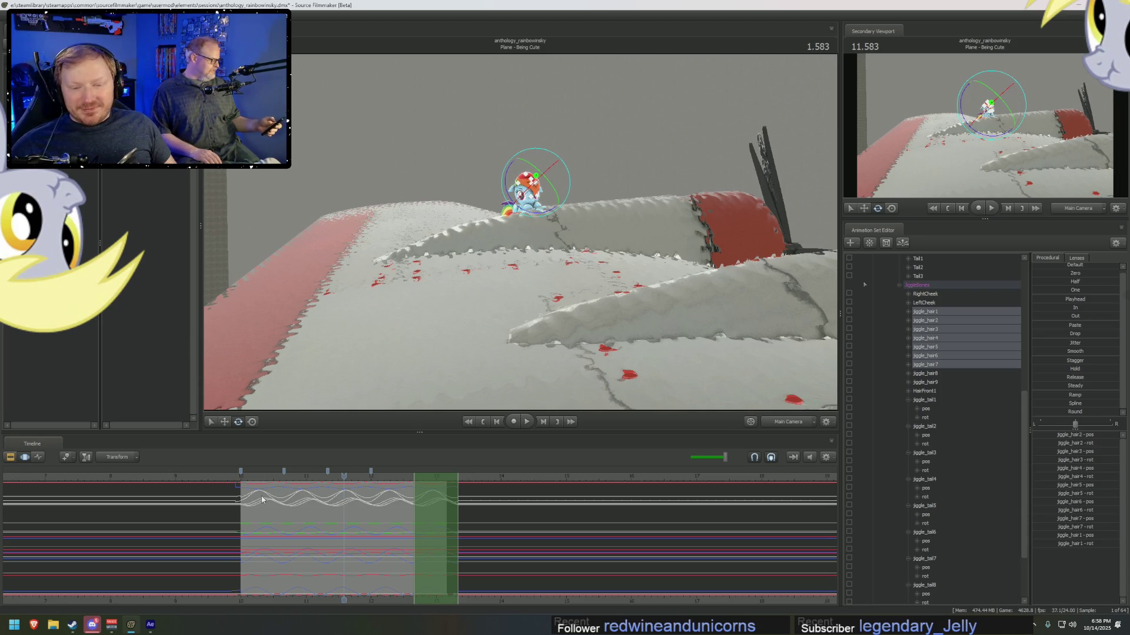
# - Place the playhead near 11 seconds, switch the timeline to shot clips, and preview playback
pyautogui.click(284, 498)
pyautogui.moveTo(284, 497)
pyautogui.mouseDown()
pyautogui.moveTo(328, 499)
pyautogui.moveTo(270, 499)
pyautogui.mouseUp()
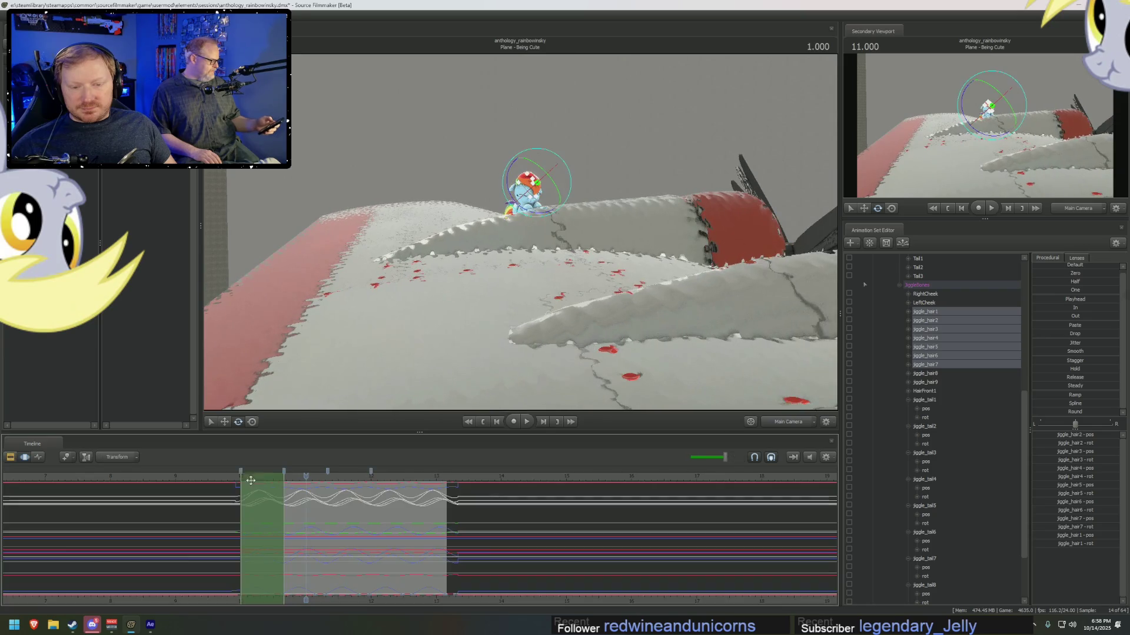
pyautogui.press('F2')
pyautogui.press('space')
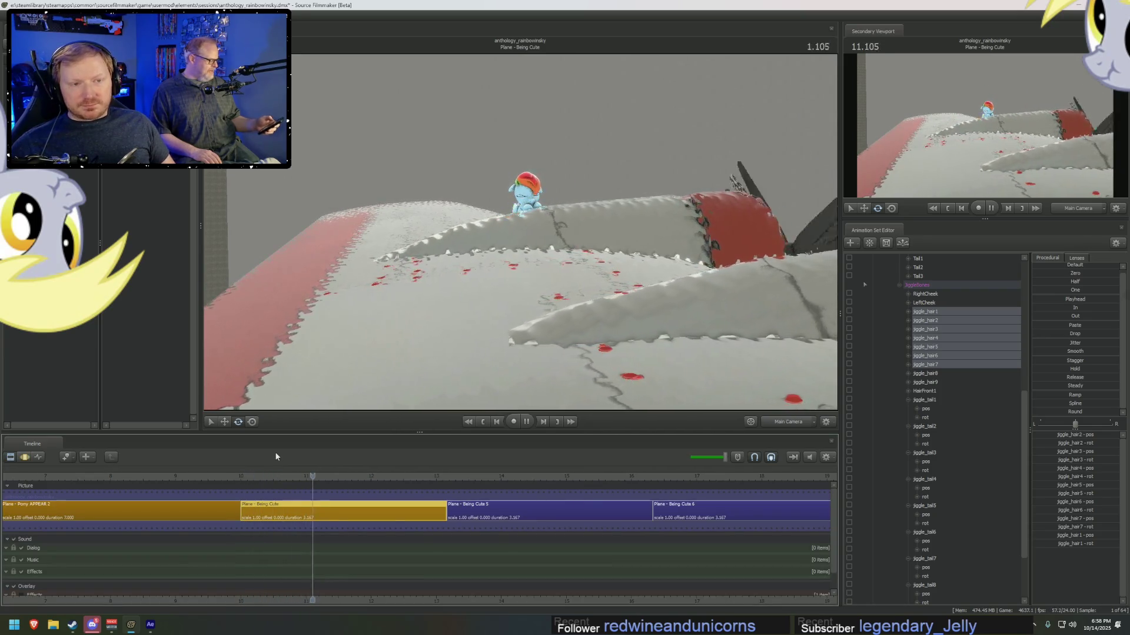
pyautogui.press('space')
# - Play the Being Cute shot from its start, then stop
pyautogui.click(250, 479)
pyautogui.click(240, 482)
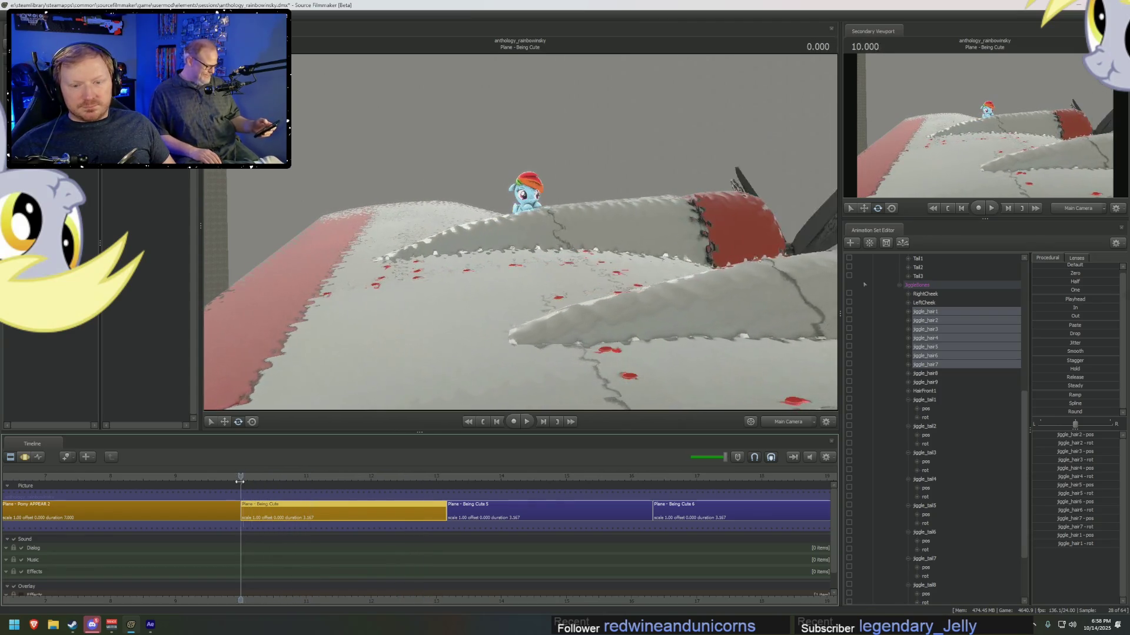
pyautogui.press('space')
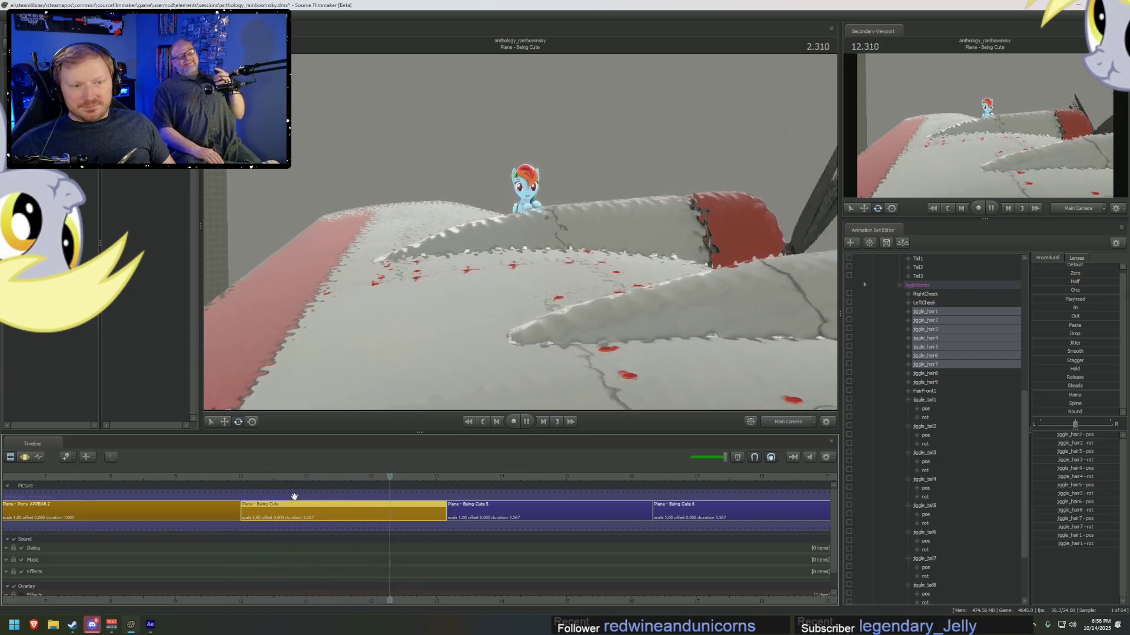
pyautogui.press('space')
pyautogui.scroll(-3, 457, 474)
# - Set the Being Cute clip colour to green via Operations > Set Clip Color, then replay from earlier
pyautogui.rightClick(391, 505)
pyautogui.moveTo(417, 386)
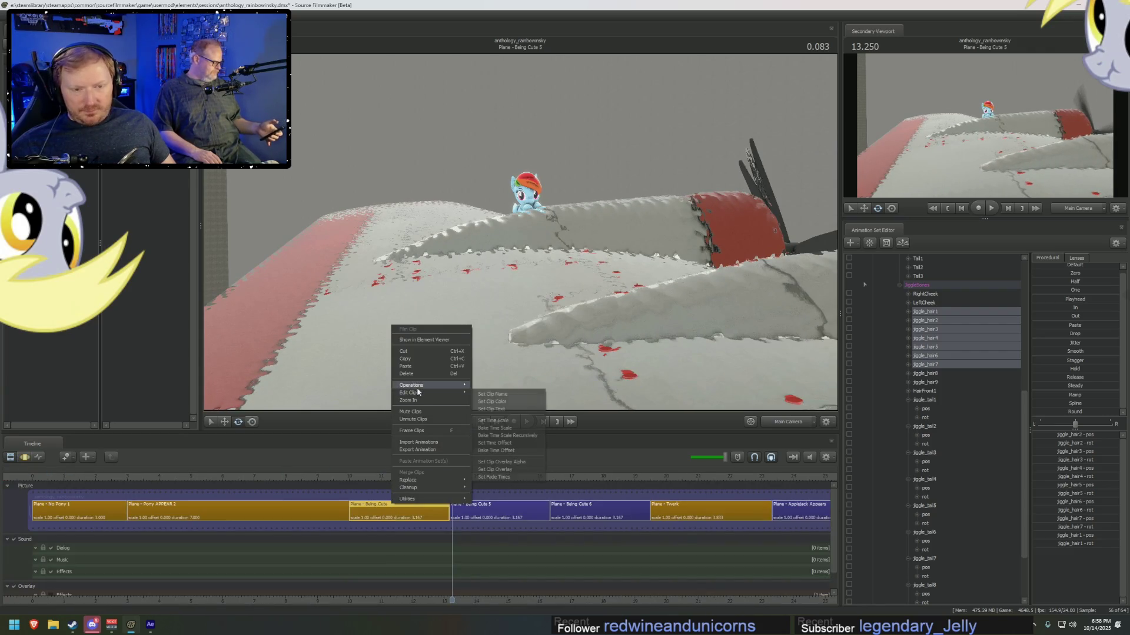
pyautogui.click(492, 401)
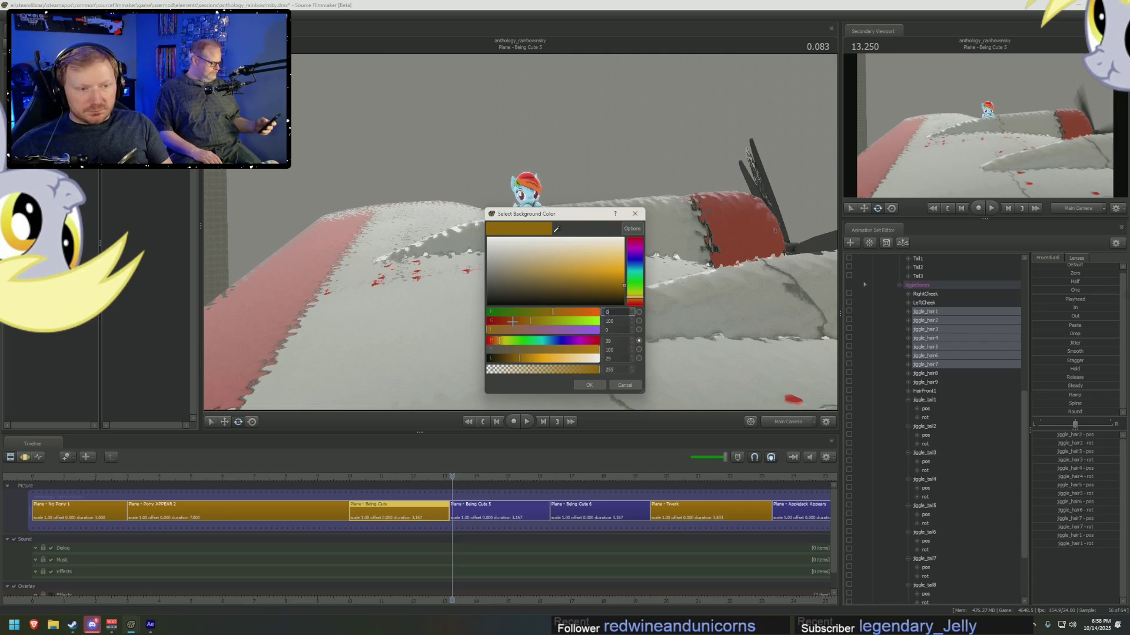
pyautogui.press('Return')
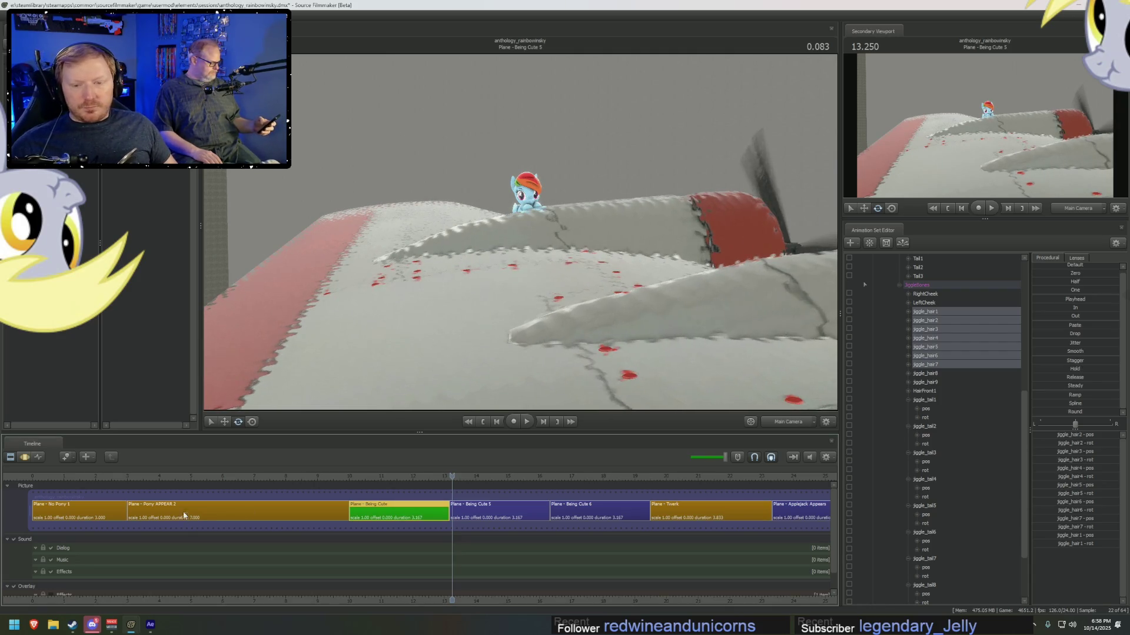
pyautogui.click(126, 476)
pyautogui.press('space')
pyautogui.press('space')
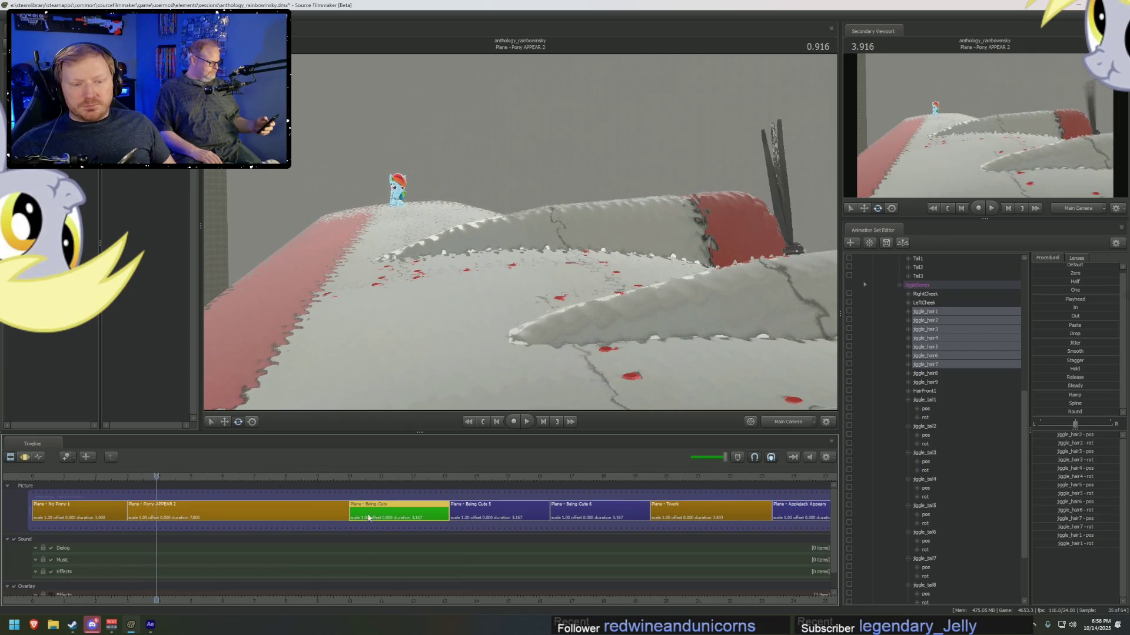